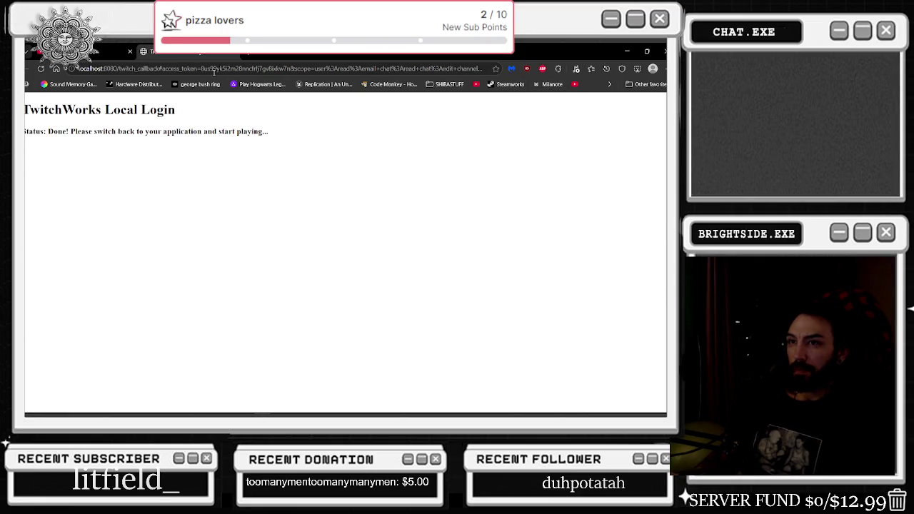
Minimize the Edge window showing the finished TwitchWorks Local Login page
left_click(627, 51)
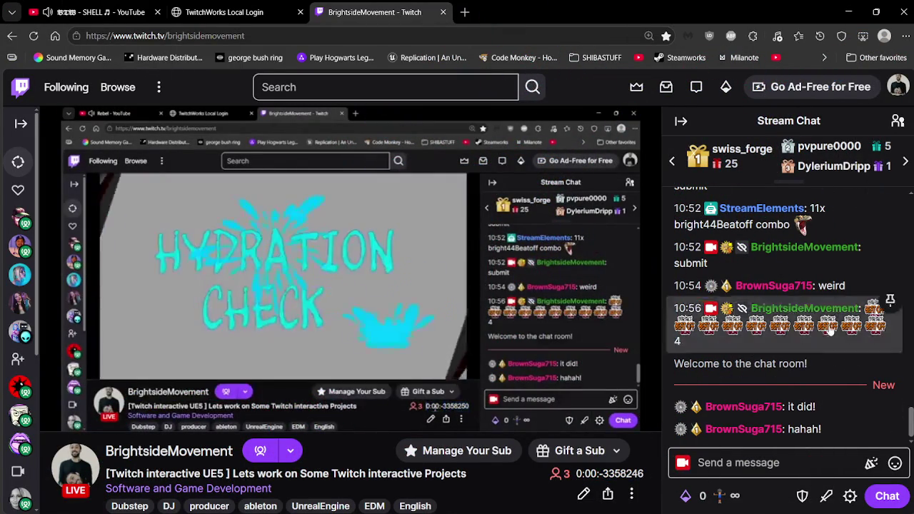
Toggle the Twitch Community panel open, return to stream chat, then minimize the browser with Win+Down
left_click(899, 120)
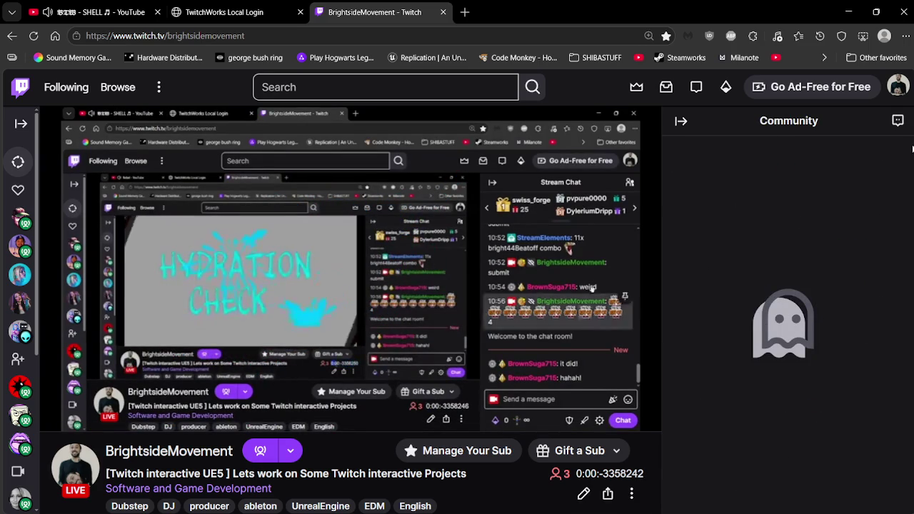
left_click(898, 122)
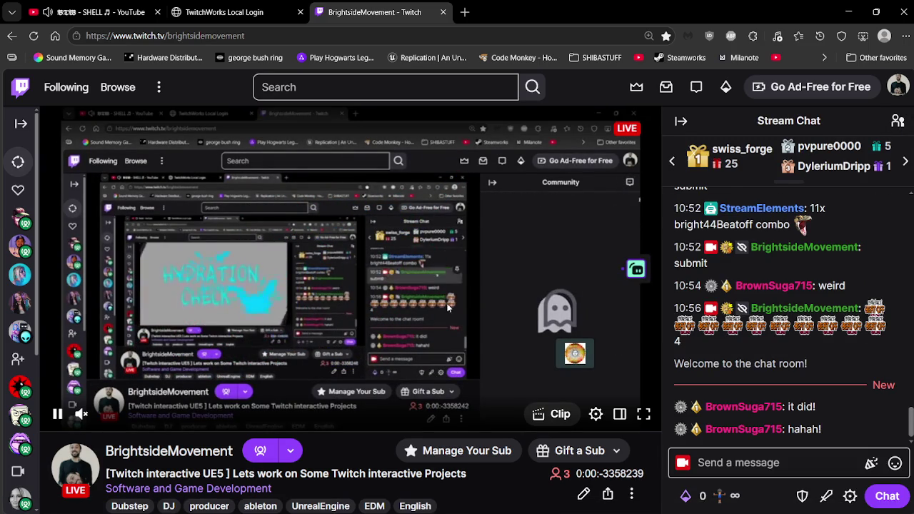
key("super+Down")
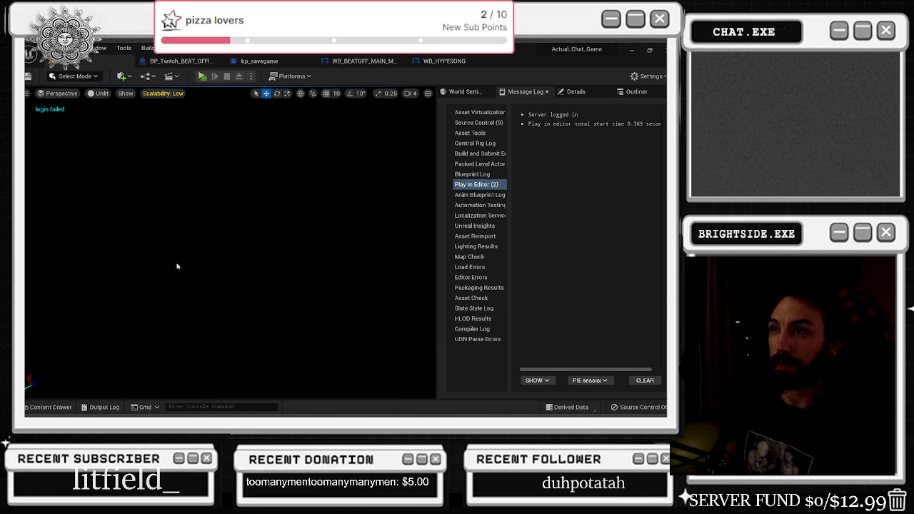
Place a Cube in the level from Quick Add, switch to scaling, and frame it in view
left_click(125, 79)
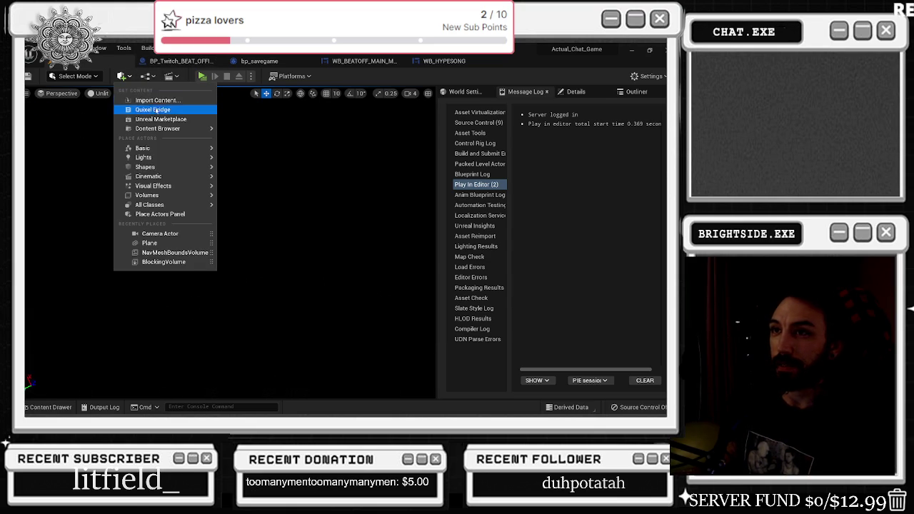
mouse_move(195, 151)
mouse_move(158, 162)
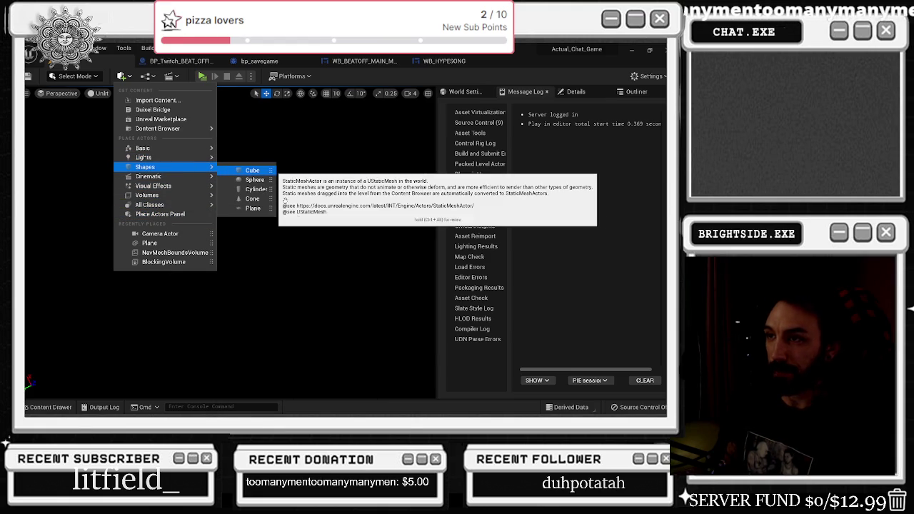
left_click(270, 170)
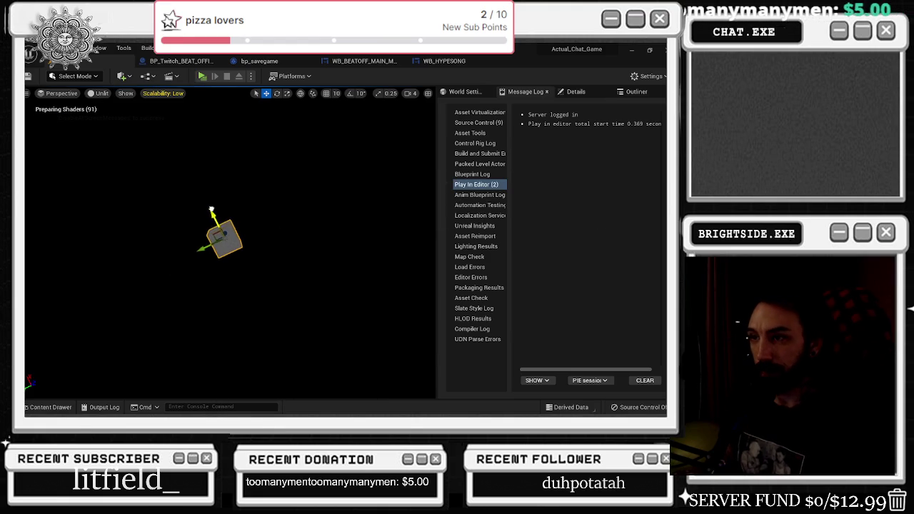
key("r")
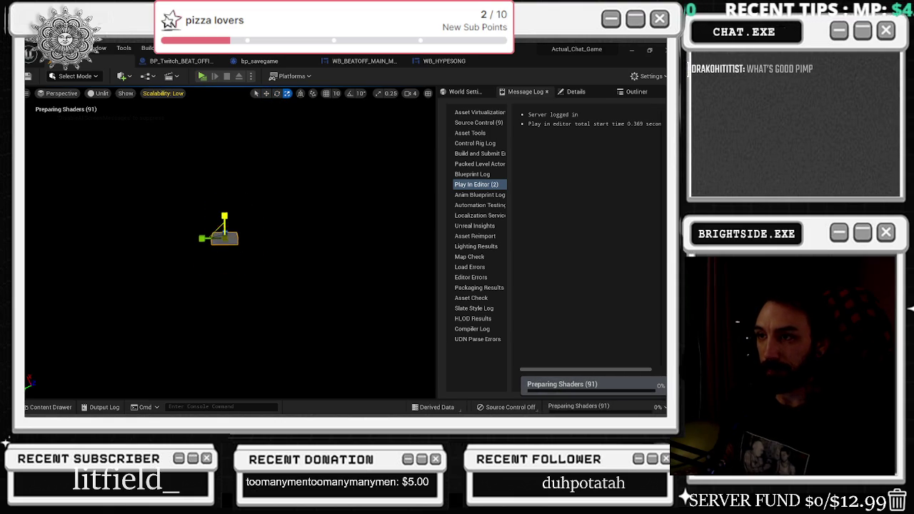
mouse_move(251, 250)
left_mouse_down()
mouse_move(300, 286)
mouse_move(314, 243)
left_mouse_up()
key("f")
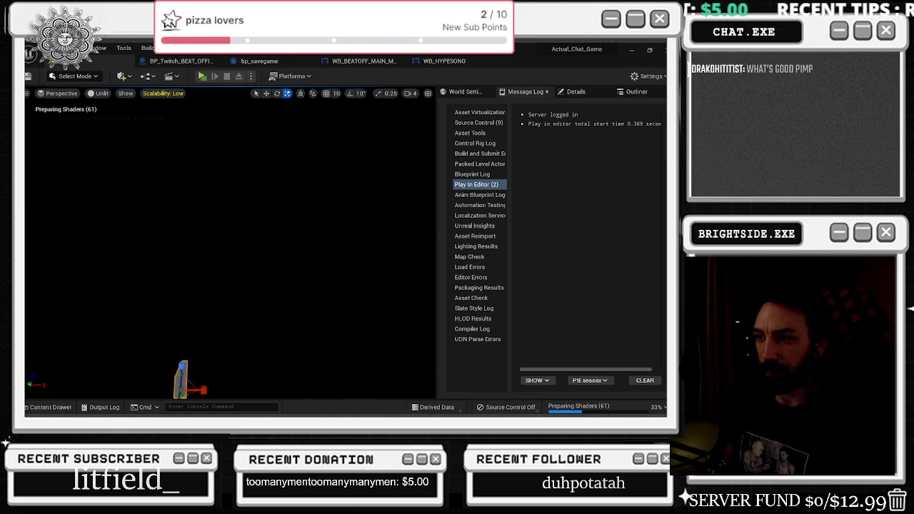
left_click_drag(267, 286, 214, 293)
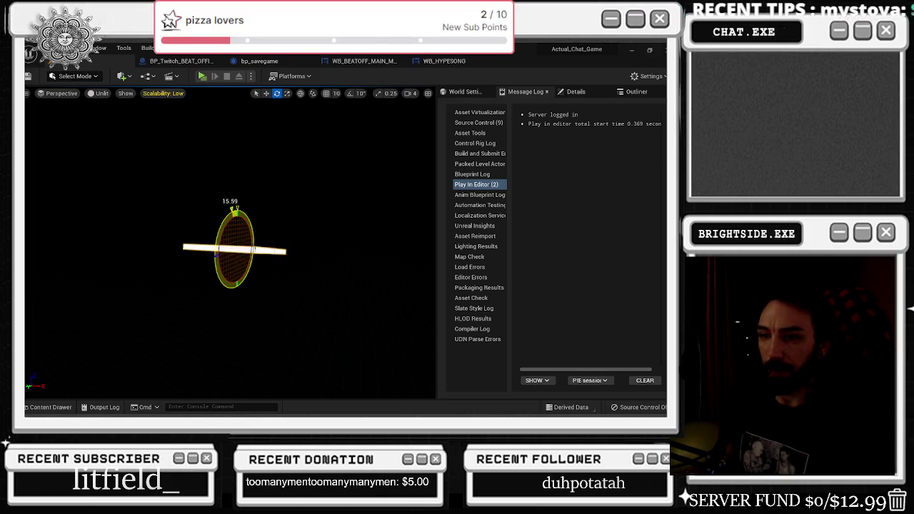
left_click_drag(386, 236, 198, 240)
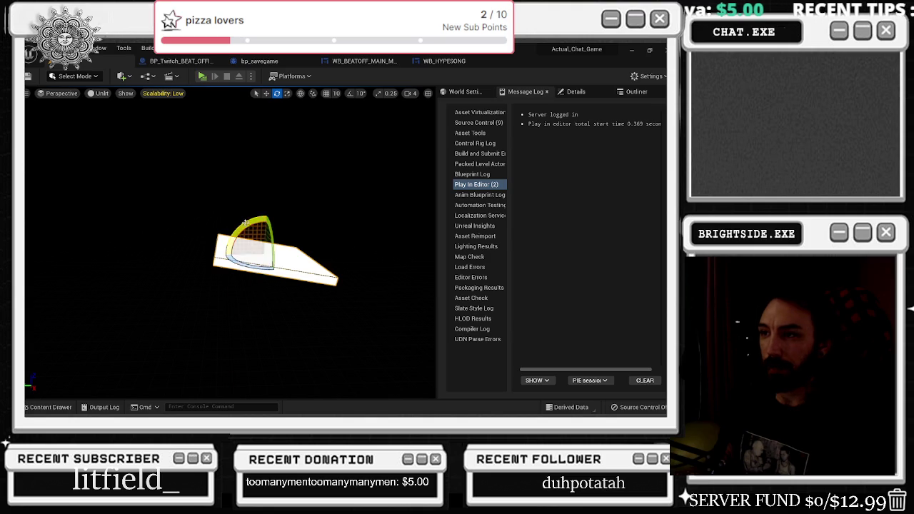
Reset the Cube's X scale to 1 in Details and bring up the Cinematic actor list
left_click(576, 92)
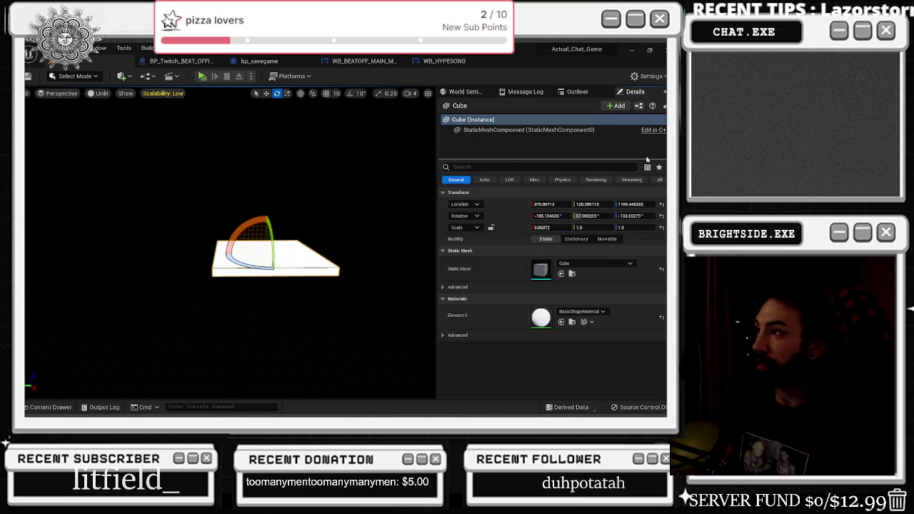
left_click(662, 228)
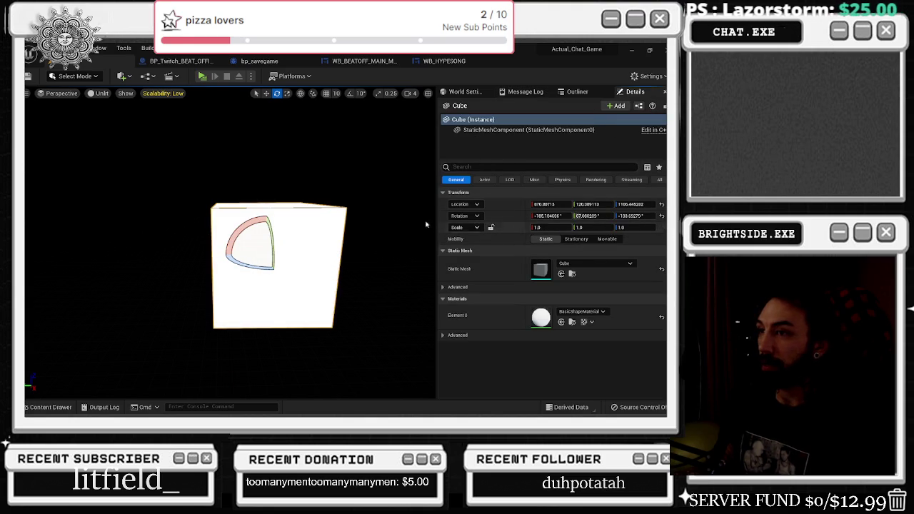
left_click_drag(322, 272, 293, 279)
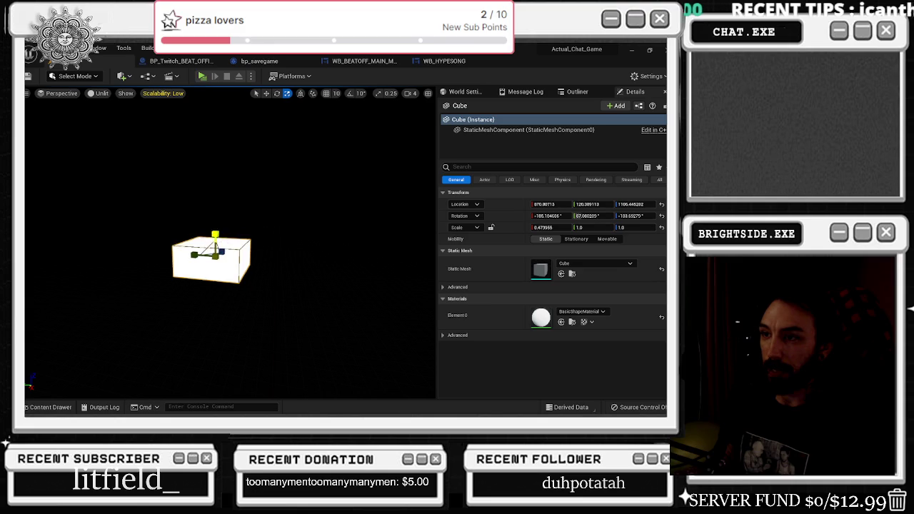
mouse_move(293, 278)
left_mouse_down()
mouse_move(286, 300)
mouse_move(272, 257)
left_mouse_up()
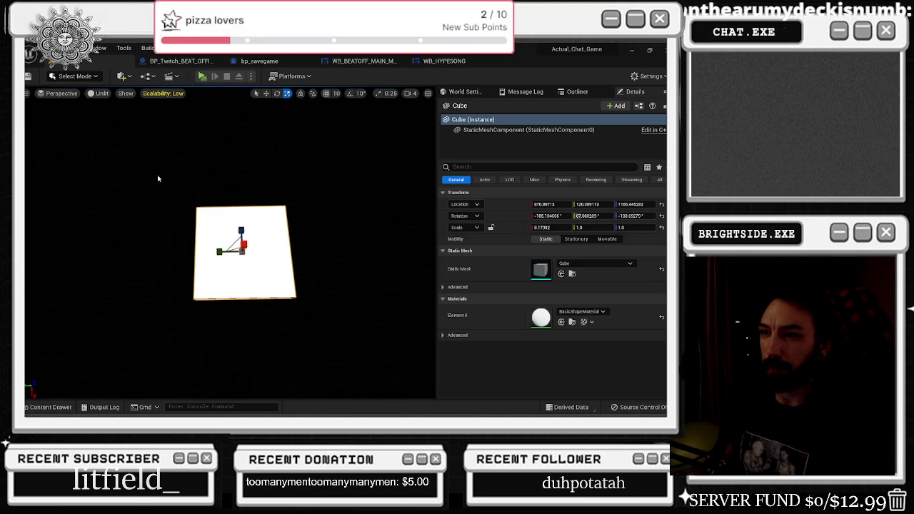
left_click(123, 75)
mouse_move(159, 158)
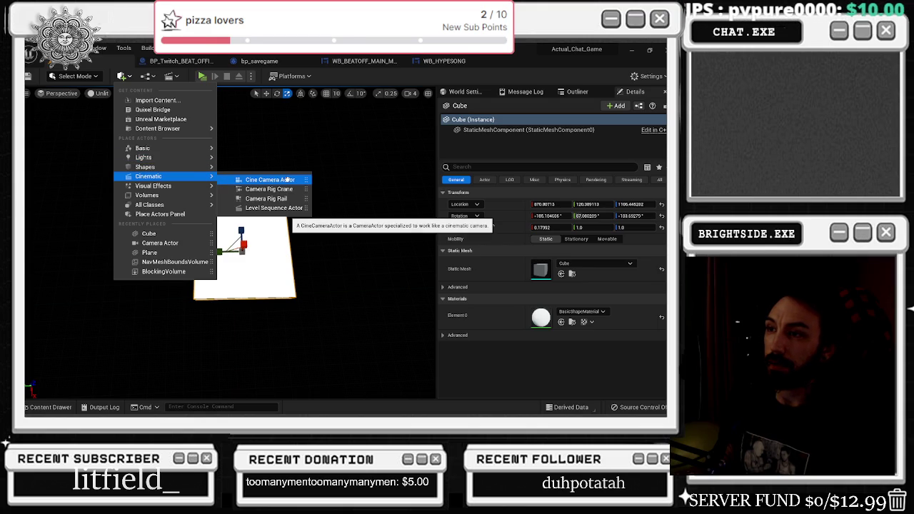
Place a Cine Camera Actor, move it over the cube, and undo its rotation
left_click_drag(292, 211, 253, 271)
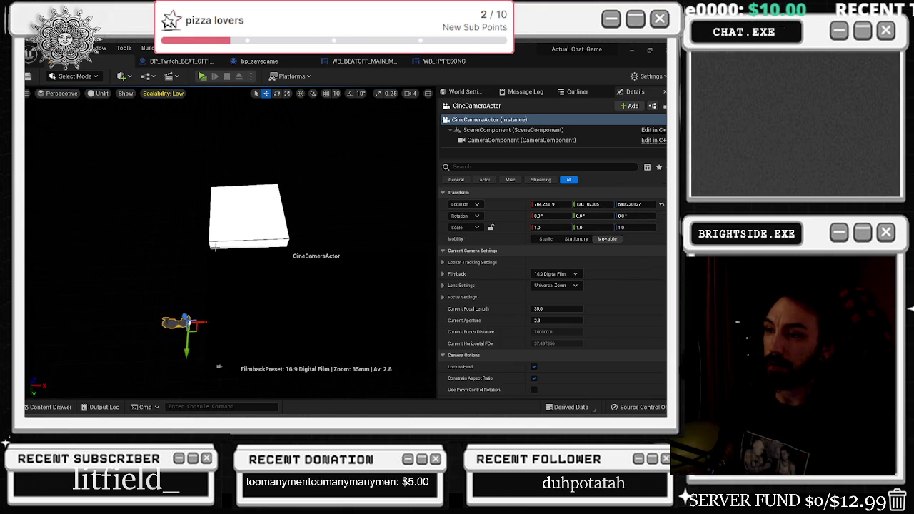
mouse_move(150, 197)
left_mouse_down()
mouse_move(286, 176)
mouse_move(282, 193)
mouse_move(298, 174)
left_mouse_up()
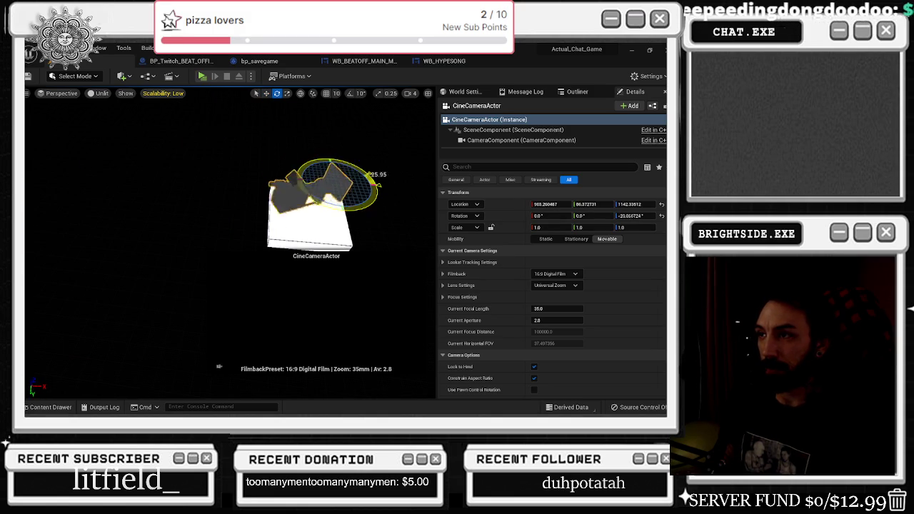
left_click_drag(346, 184, 255, 180)
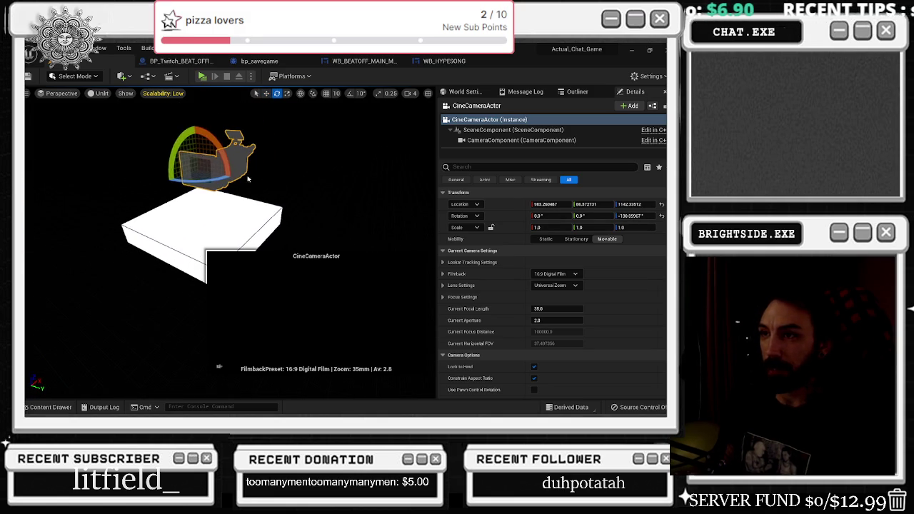
left_click_drag(251, 183, 265, 180)
mouse_move(287, 219)
left_mouse_down()
mouse_move(233, 224)
mouse_move(262, 235)
mouse_move(295, 214)
mouse_move(300, 188)
mouse_move(296, 233)
mouse_move(268, 227)
mouse_move(250, 188)
mouse_move(208, 151)
mouse_move(177, 261)
mouse_move(198, 239)
left_mouse_up()
key("e")
key("ctrl+z")
key("ctrl+z")
key("ctrl+z")
Scale the Cube to an X scale of 0.036297 and return to the Move tool
left_click(204, 268)
key("r")
left_click_drag(214, 271, 186, 229)
mouse_move(282, 247)
left_mouse_down()
mouse_move(257, 242)
mouse_move(283, 247)
left_mouse_up()
left_click(266, 93)
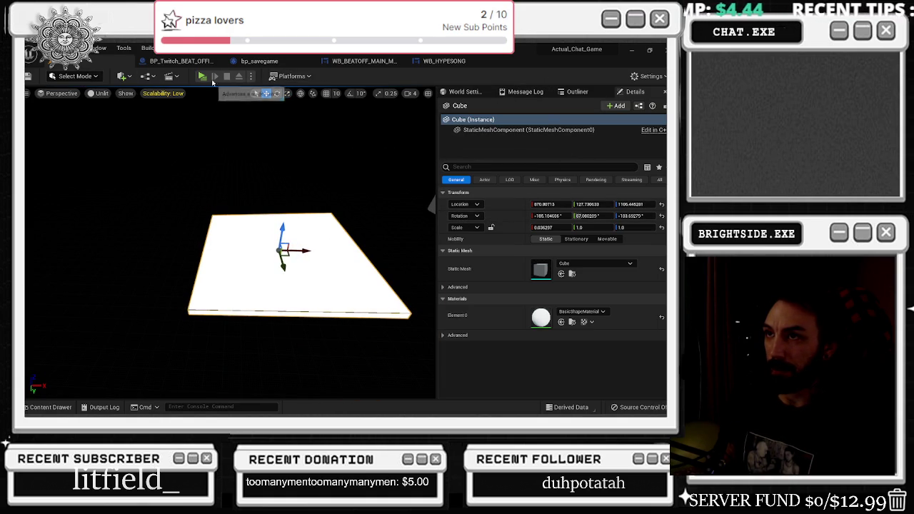
left_click(147, 76)
Open the Content Drawer and navigate into the project's Content folder
mouse_move(193, 118)
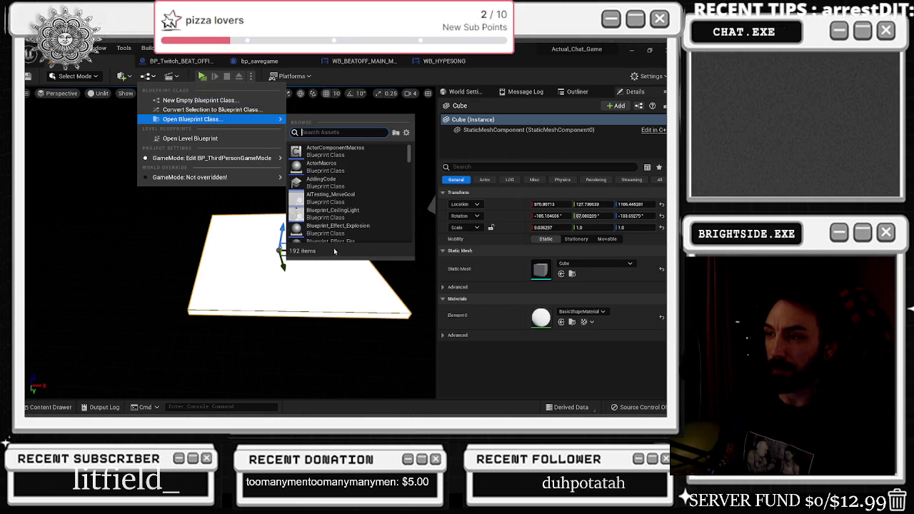
left_click(185, 234)
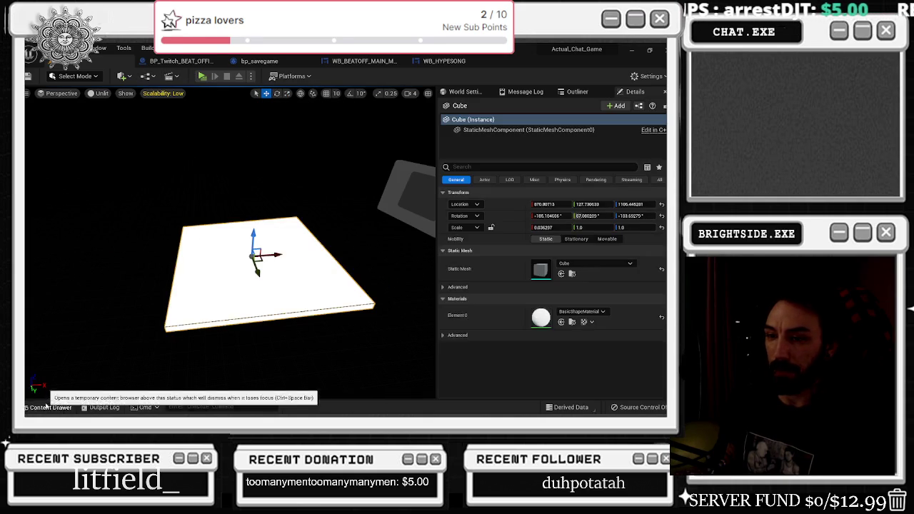
left_click(46, 407)
left_click(188, 290)
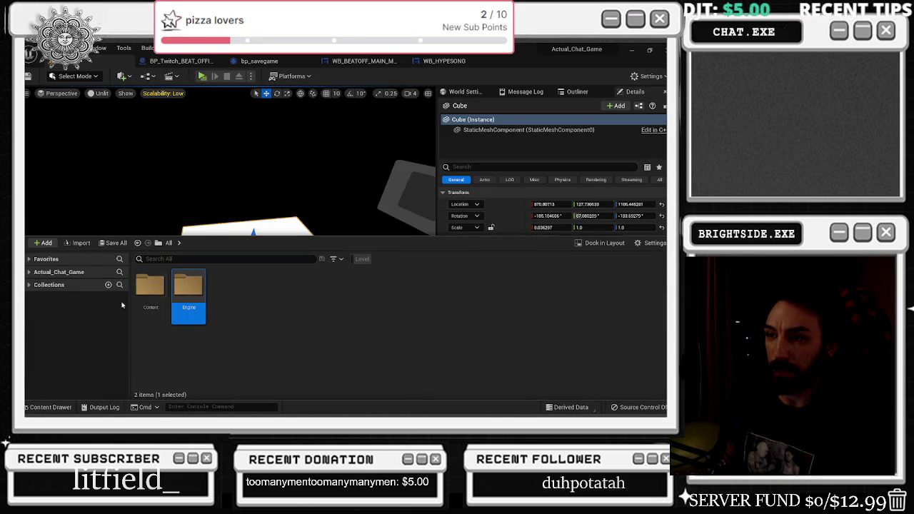
left_click(30, 272)
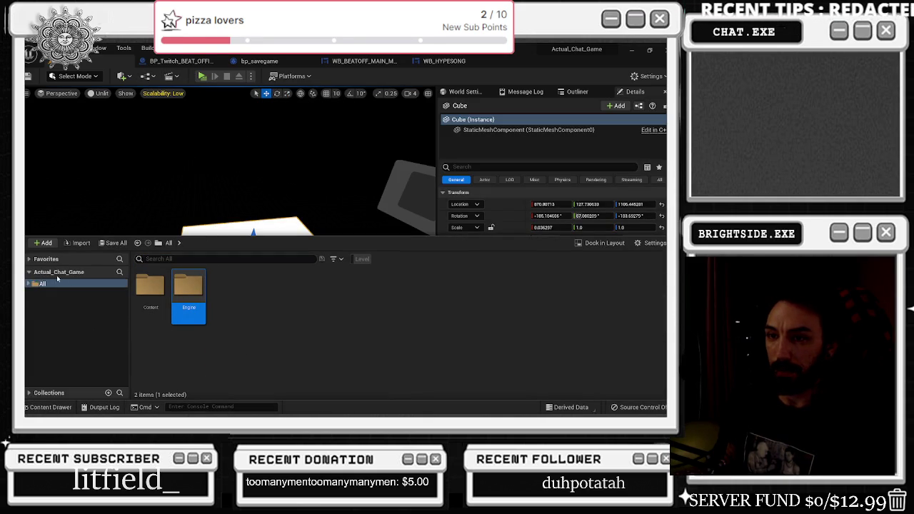
left_click(30, 285)
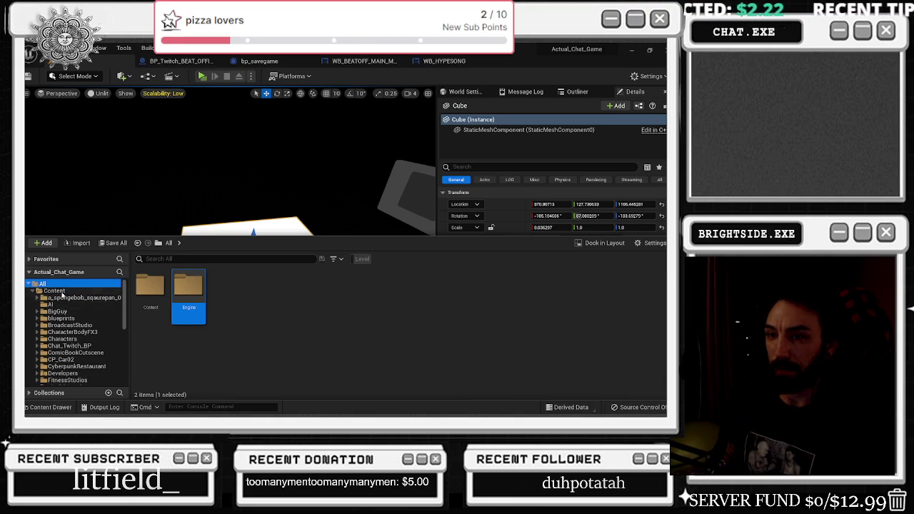
left_click(80, 291)
Create a new folder named Tonygatchi inside Content and bring up its asset creation menu
right_click(88, 293)
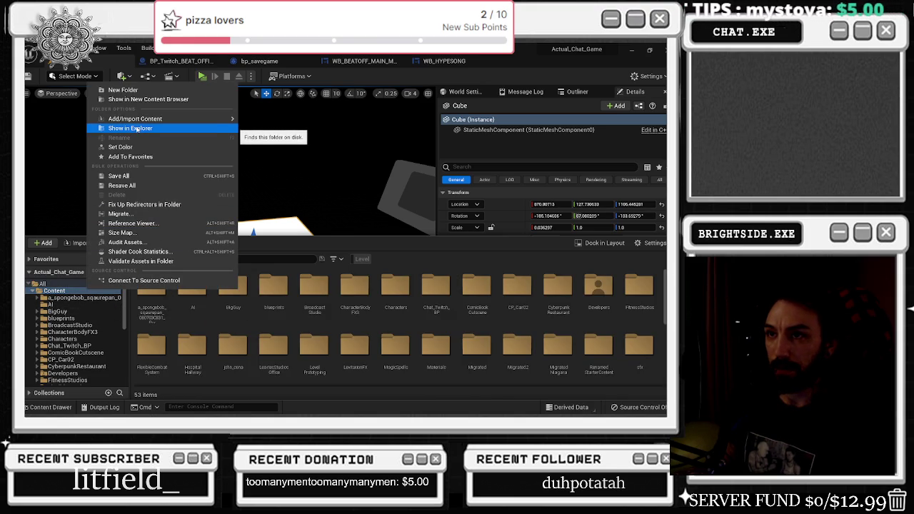
left_click(127, 91)
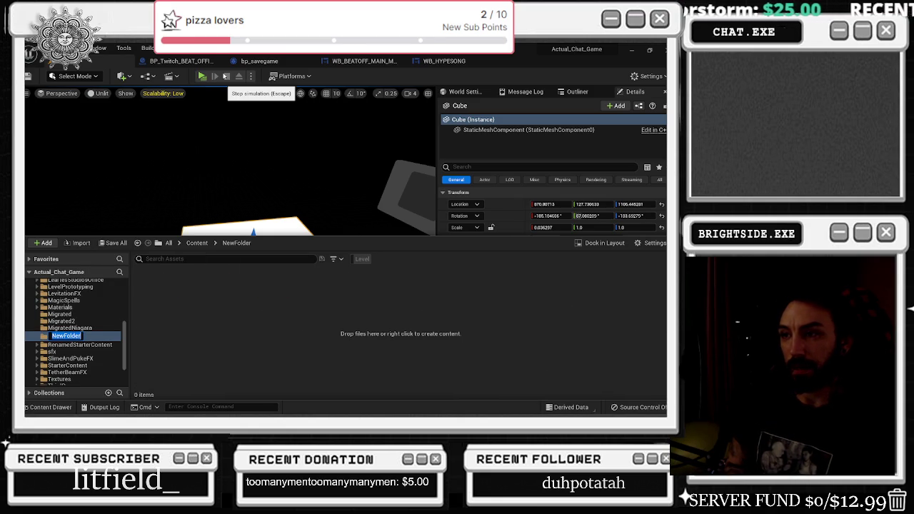
key("BackSpace")
type("Tonygatr")
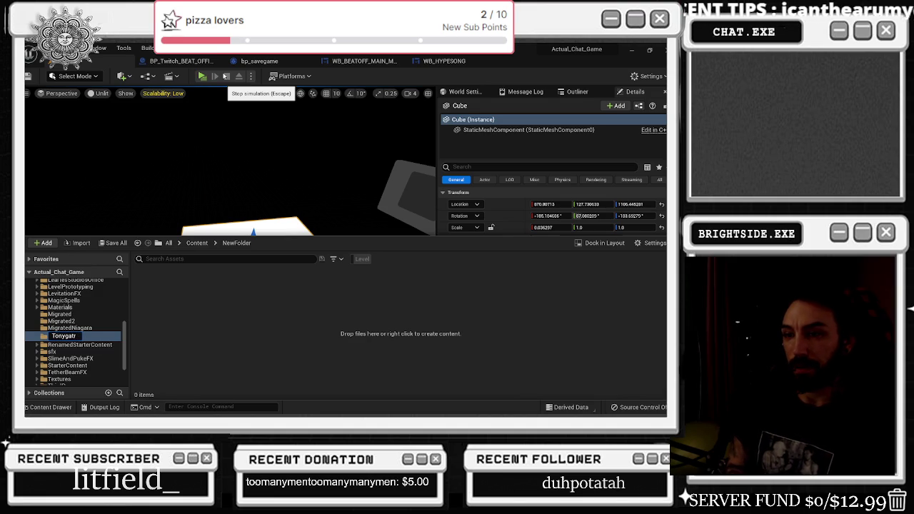
type("hi")
key("Return")
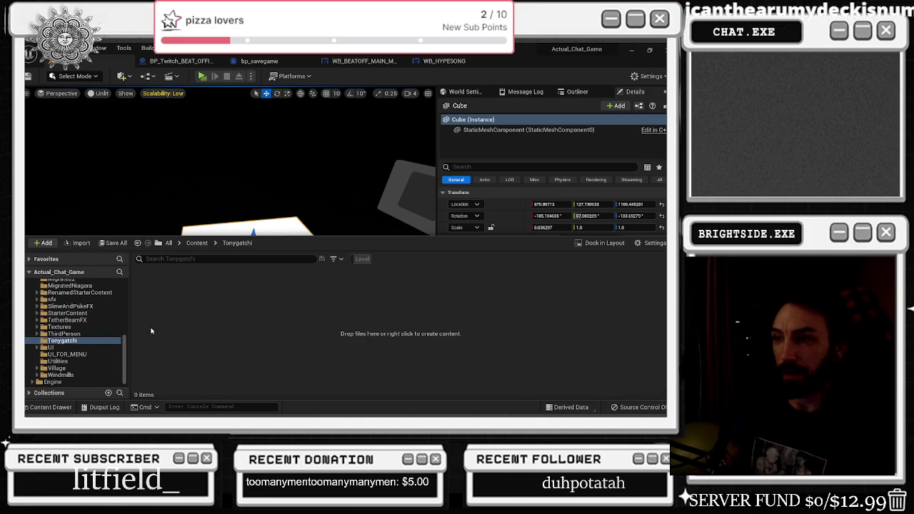
right_click(150, 327)
Create a Blueprint Class with UserWidget as the parent, found by searching 'widget'
mouse_move(237, 317)
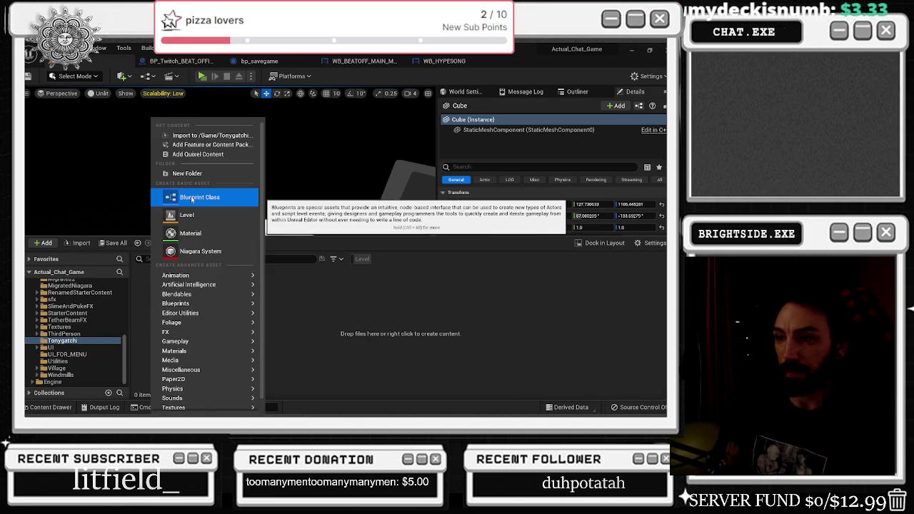
left_click(192, 199)
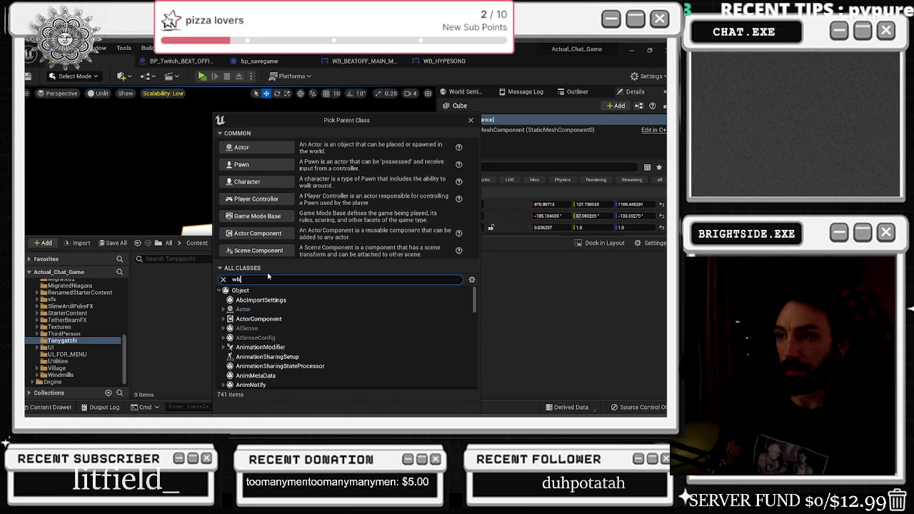
type("wb")
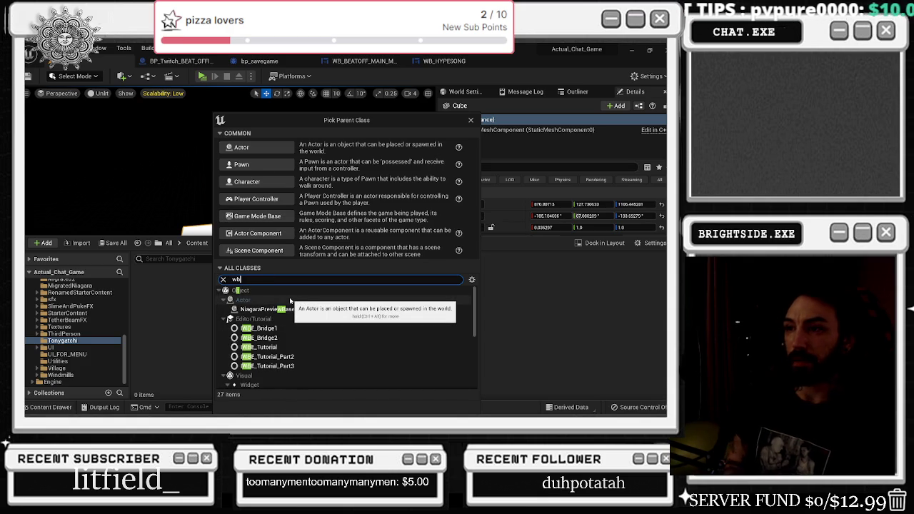
key("BackSpace")
type("idget")
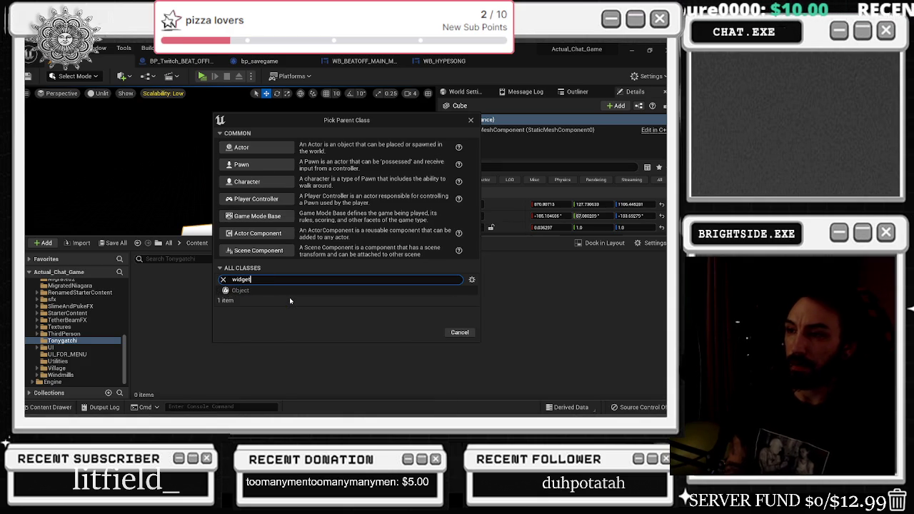
scroll(301, 338, "down", 1)
scroll(302, 338, "down", 2)
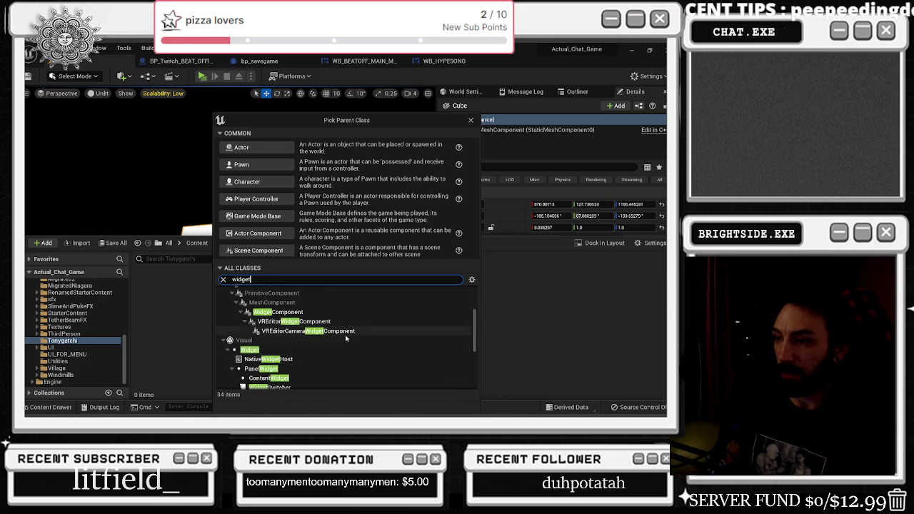
left_click(335, 350)
scroll(338, 370, "down", 2)
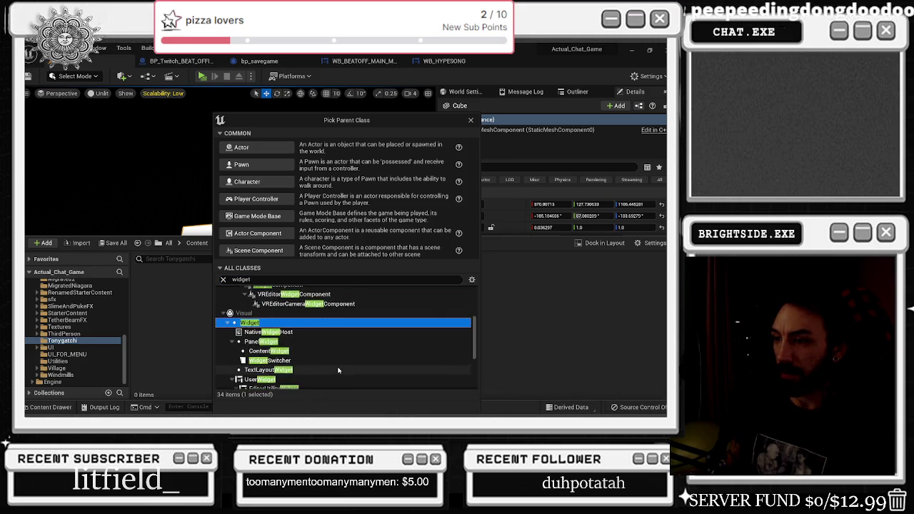
scroll(338, 370, "down", 1)
left_click(284, 353)
key("Left")
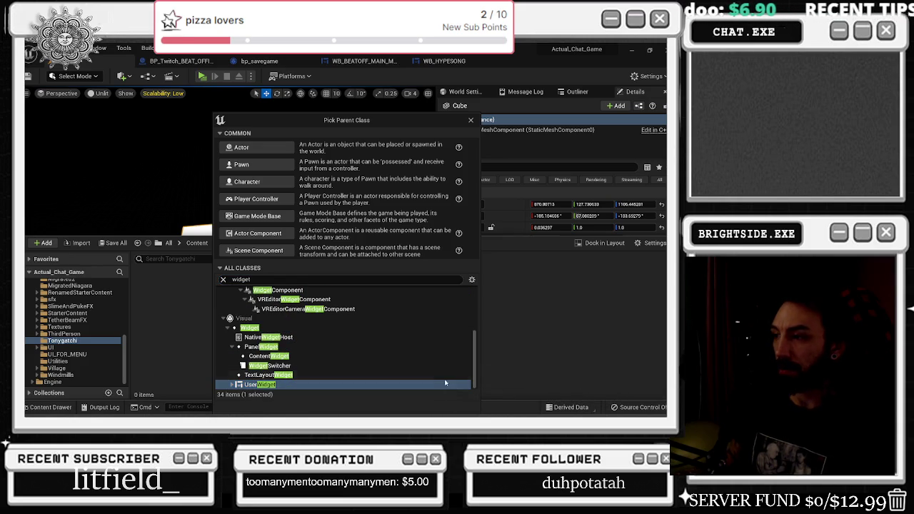
left_click_drag(394, 125, 372, 64)
left_click(405, 366)
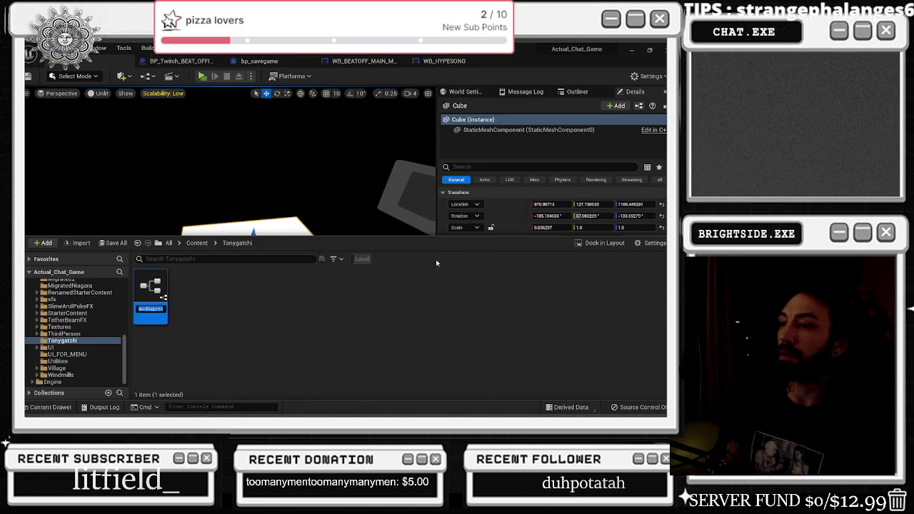
Name the widget blueprint wb_TonyGatchi_master and open it for editing
type("wb_")
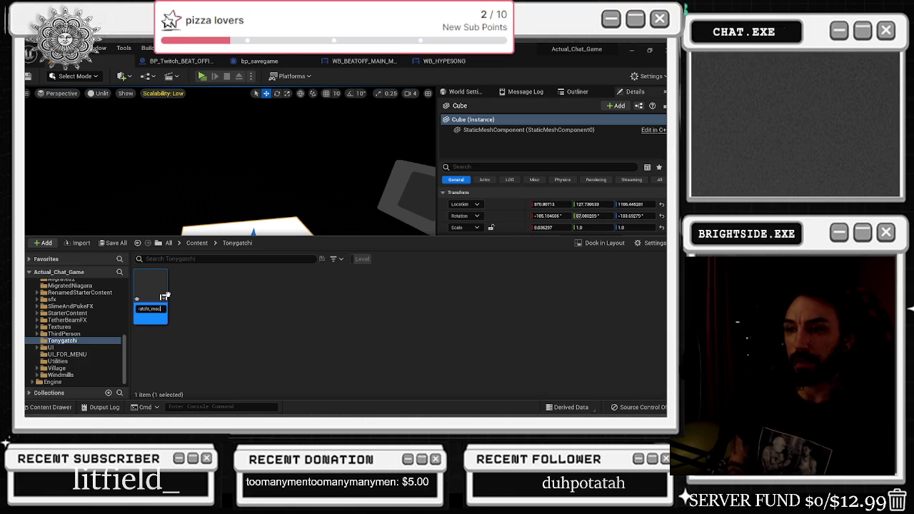
key("Return")
double_click(143, 305)
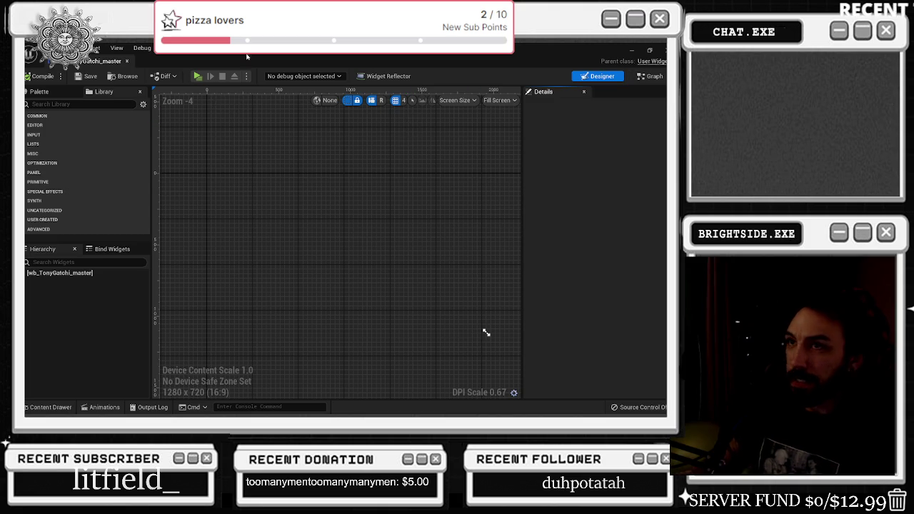
Dock the wb_TonyGatchi_master editor tab beside the other tabs and select its root widget
mouse_move(106, 69)
left_mouse_down()
mouse_move(207, 122)
mouse_move(400, 161)
mouse_move(539, 63)
left_mouse_up()
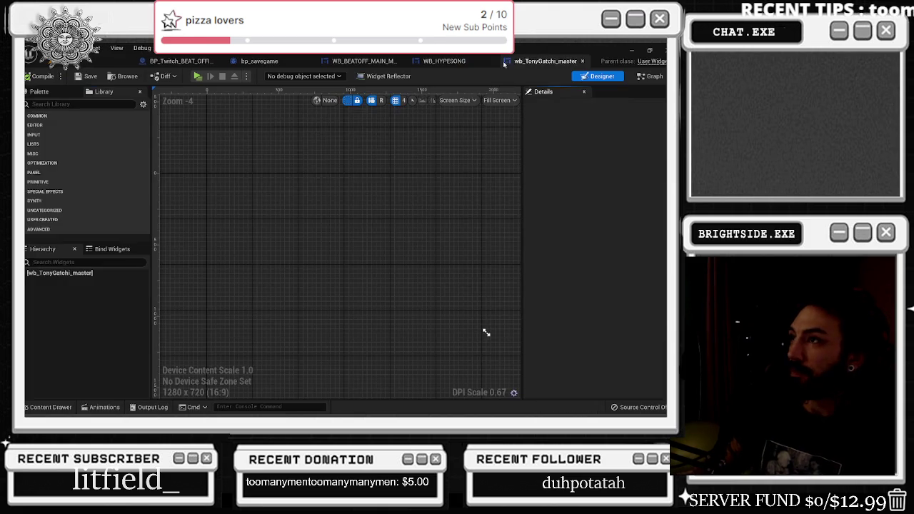
left_click(60, 273)
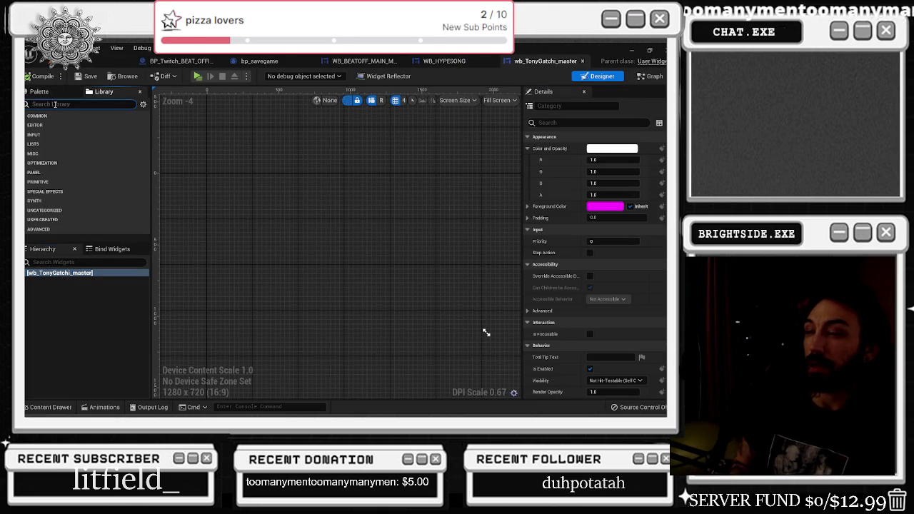
Drag a Size Box from the Palette under the root, then nest a Scale Box inside it
type("size")
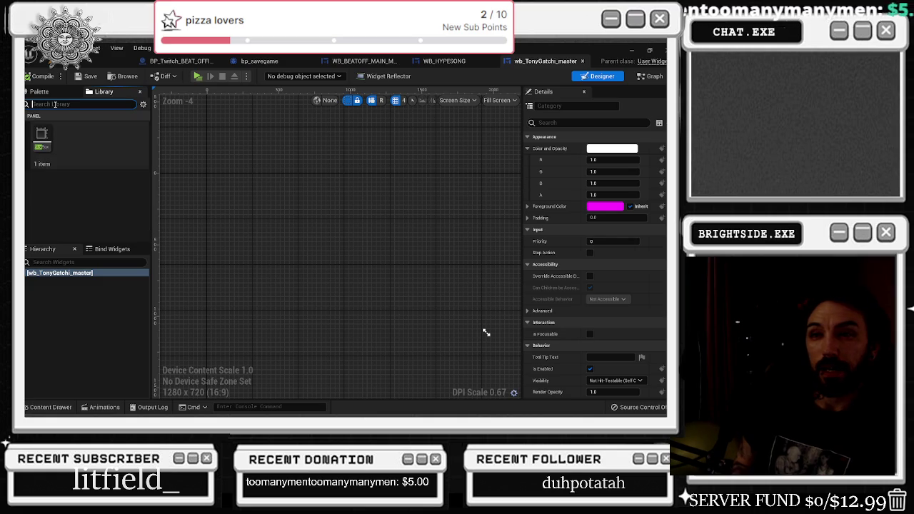
key("BackSpace")
mouse_move(43, 140)
left_mouse_down()
mouse_move(131, 266)
mouse_move(71, 274)
left_mouse_up()
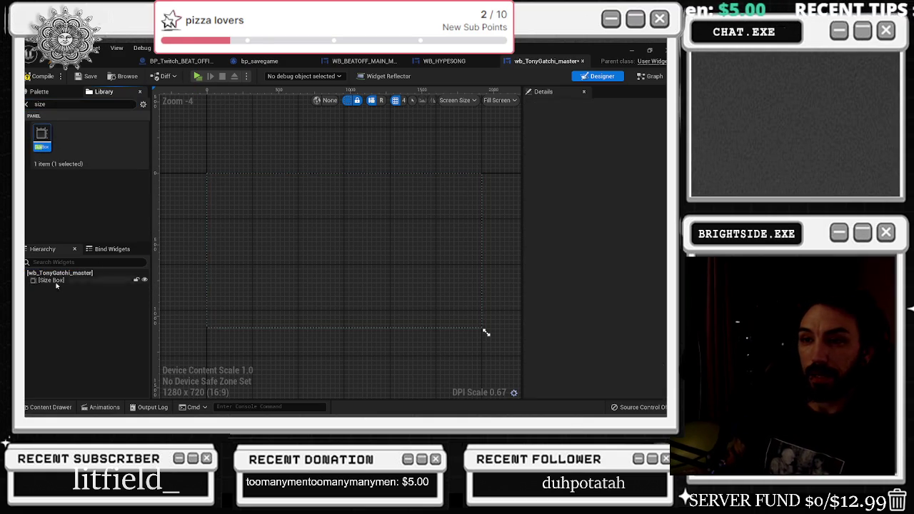
left_click(60, 104)
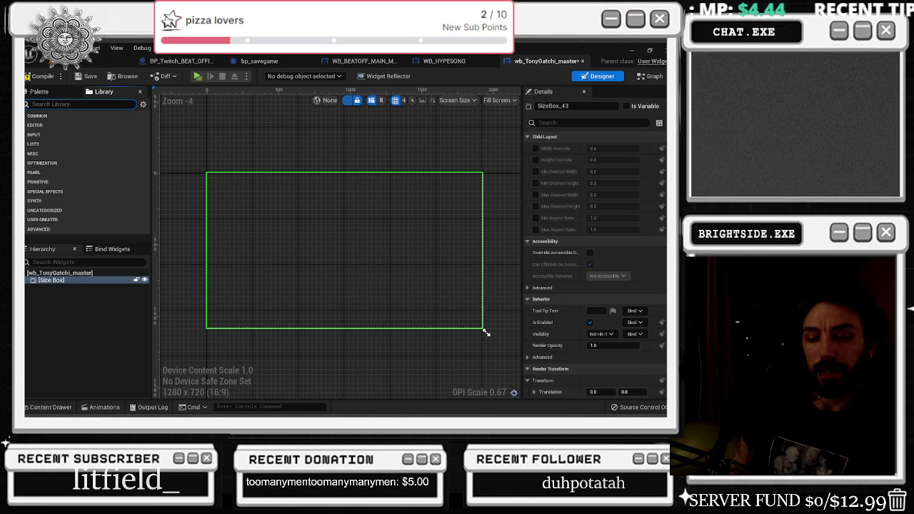
type("scale")
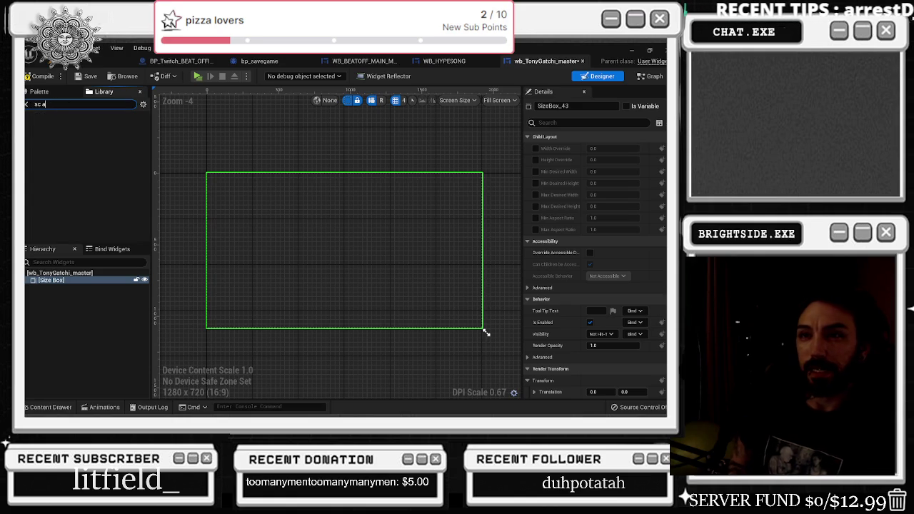
mouse_move(42, 137)
left_mouse_down()
mouse_move(91, 285)
mouse_move(64, 281)
left_mouse_up()
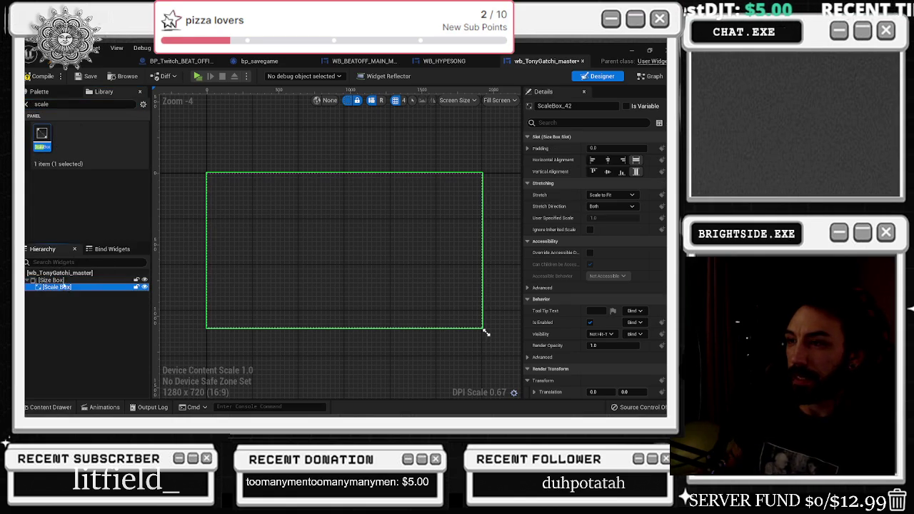
Enable the Size Box width and height overrides and set them to 1080 and 720
left_click(60, 281)
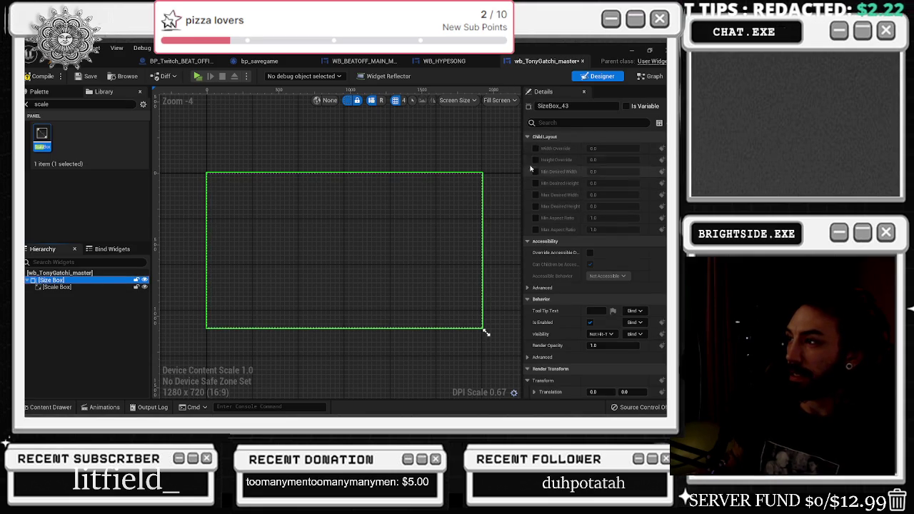
left_click(536, 148)
left_click(536, 160)
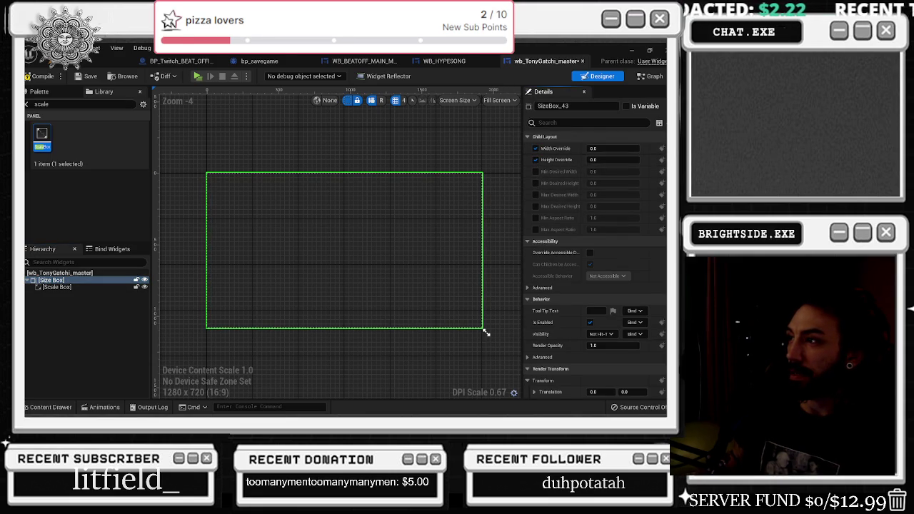
left_click(599, 148)
type("1080")
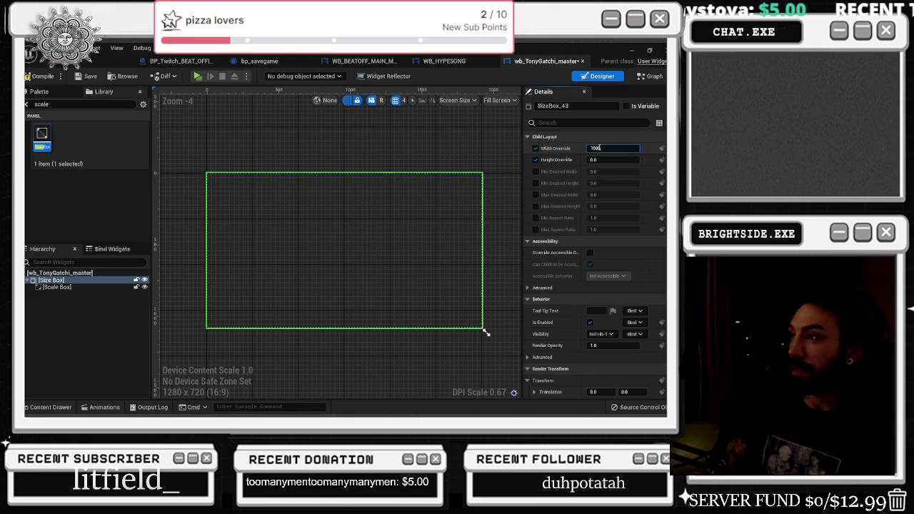
left_click(616, 159)
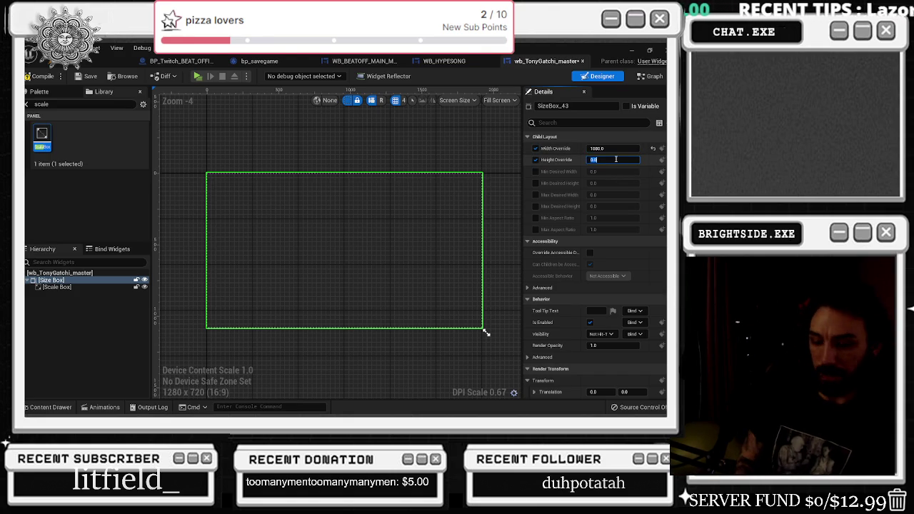
type("720")
key("Return")
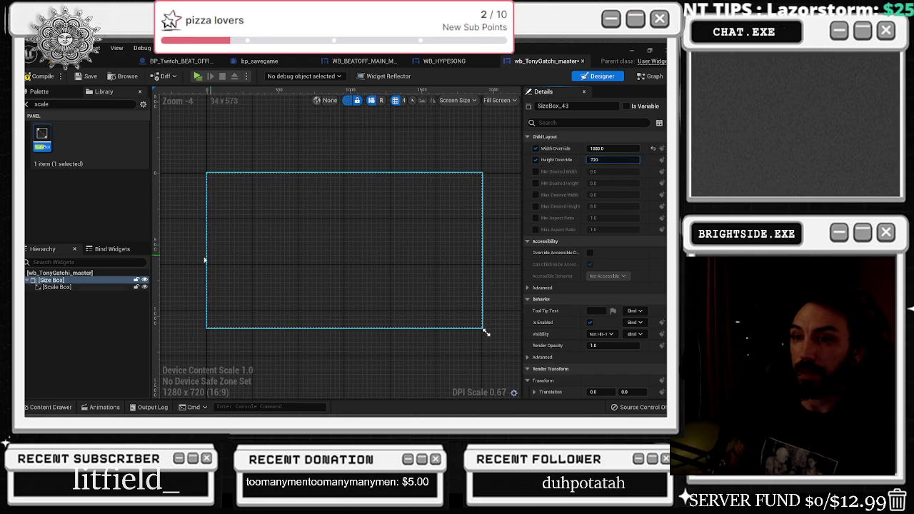
Set the Scale Box's horizontal and vertical alignment to Fill
left_click(221, 250)
left_click(608, 160)
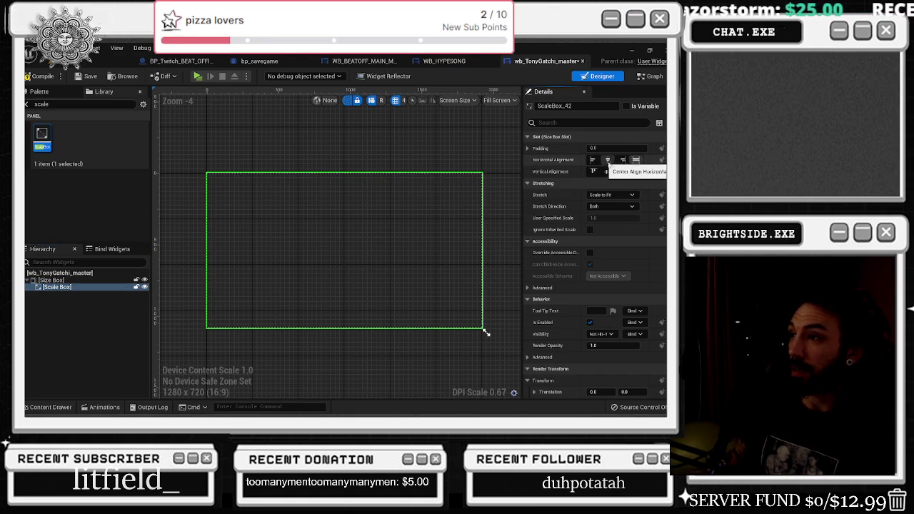
left_click(608, 173)
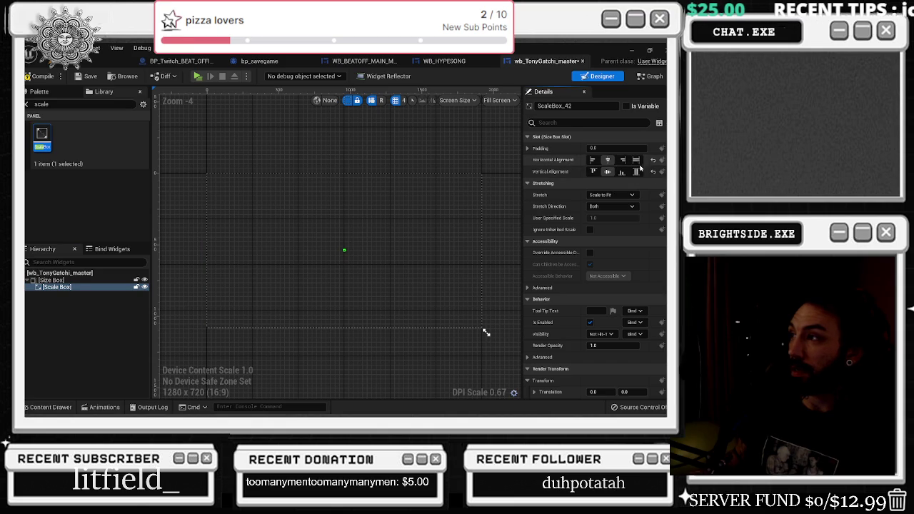
left_click(636, 160)
left_click(635, 172)
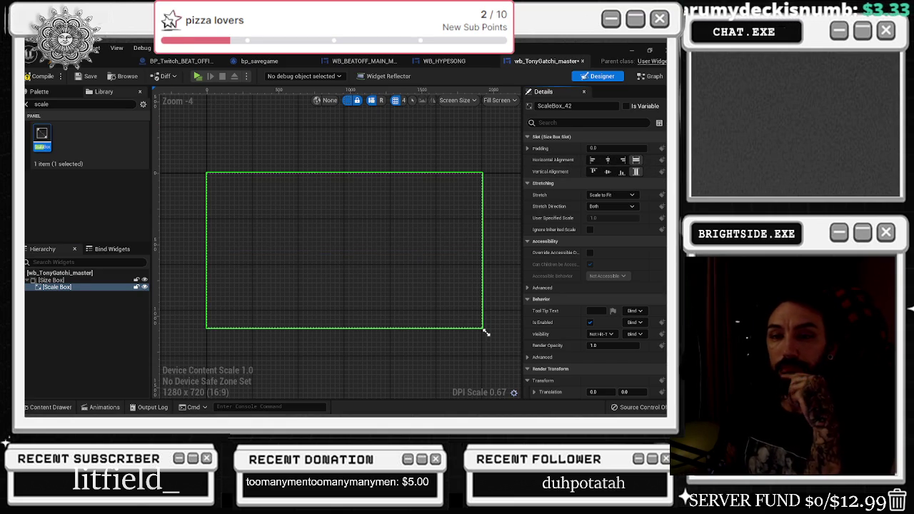
left_click(82, 288)
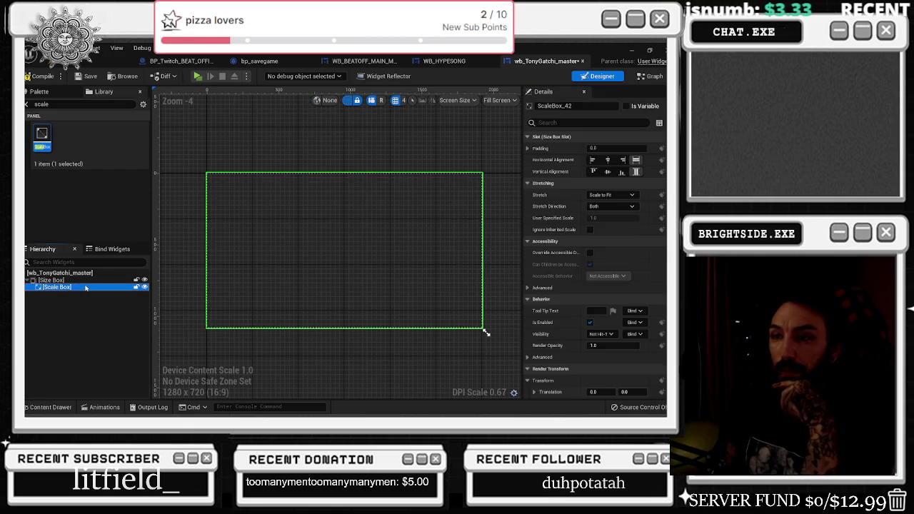
mouse_move(426, 235)
left_mouse_down()
mouse_move(429, 265)
mouse_move(375, 230)
left_mouse_up()
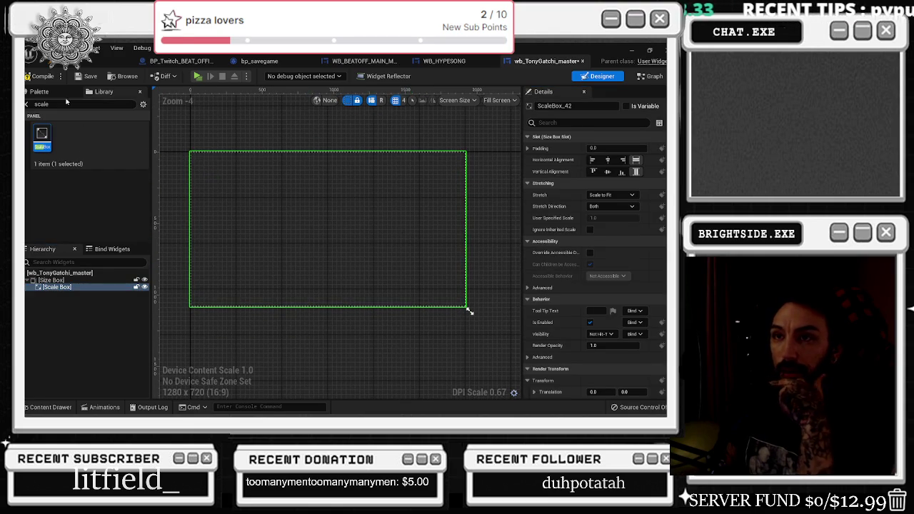
key("BackSpace")
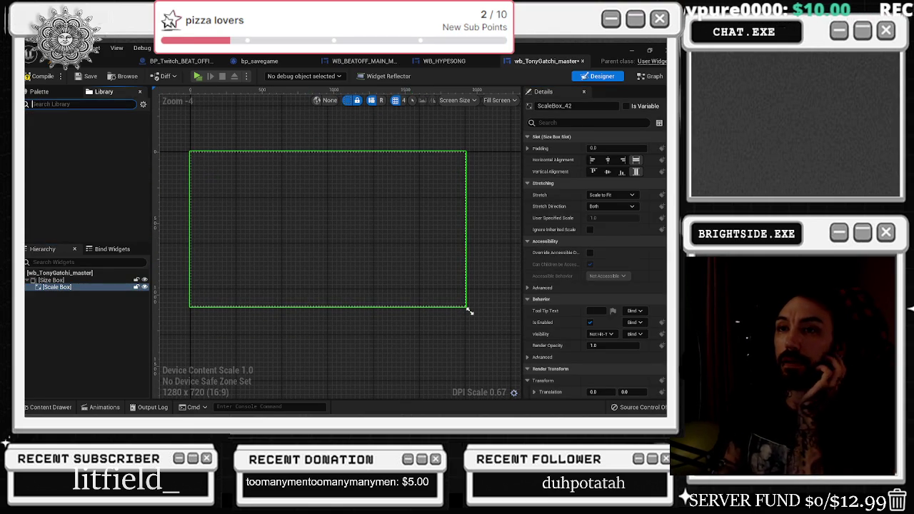
left_click(31, 124)
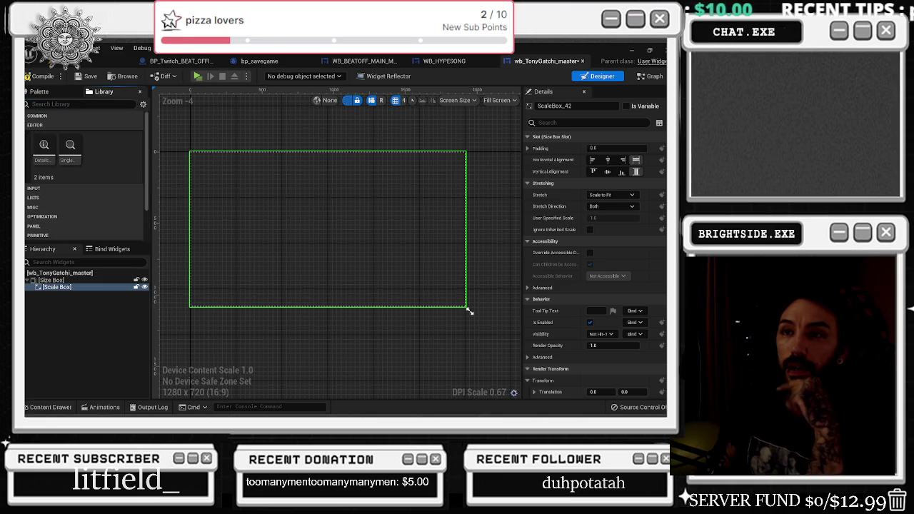
left_click(32, 125)
left_click(33, 134)
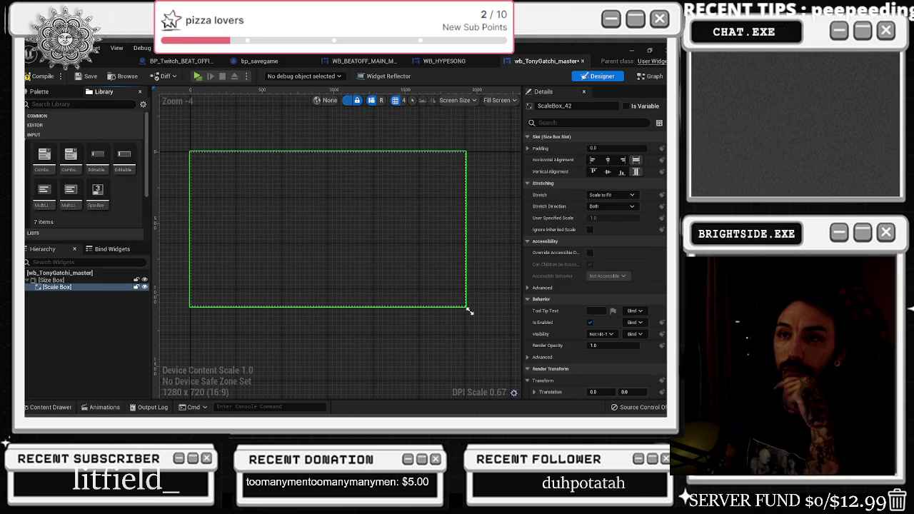
left_click(34, 134)
left_click(33, 143)
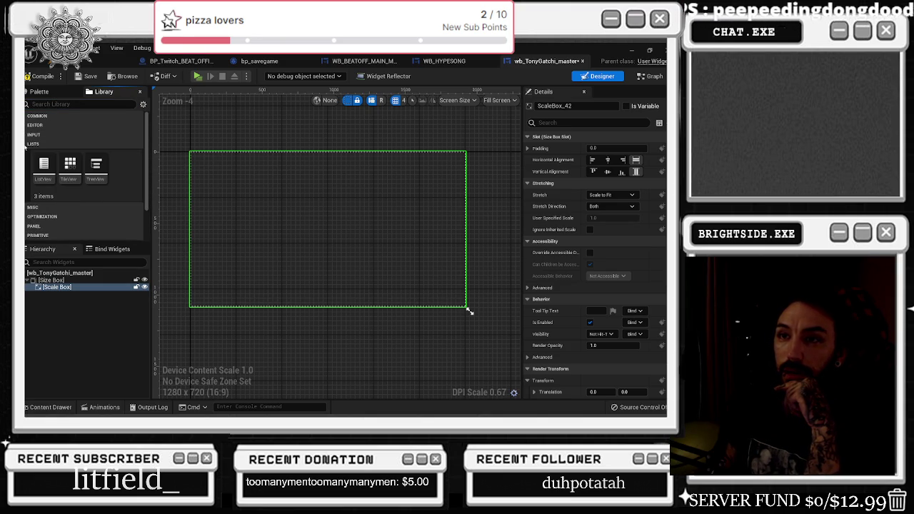
left_click(33, 143)
left_click(32, 153)
left_click(32, 153)
left_click(41, 163)
left_click(41, 163)
left_click(34, 172)
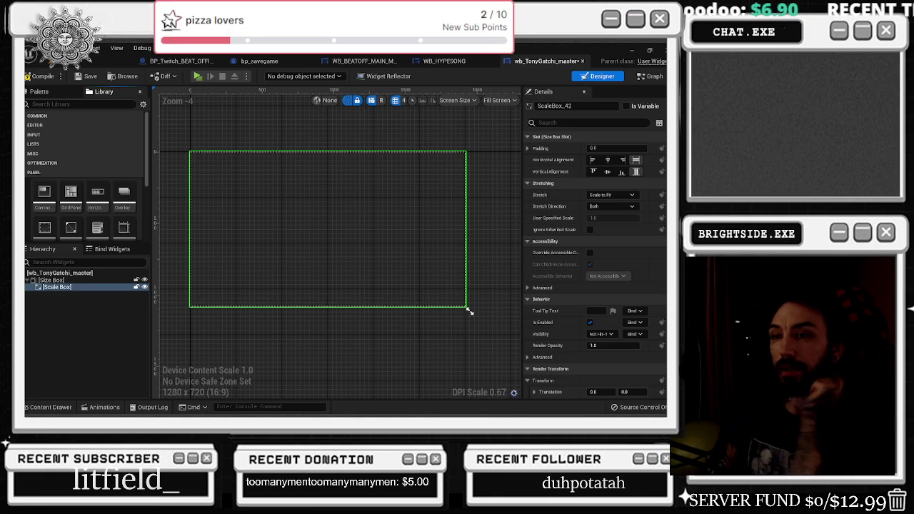
left_click(34, 172)
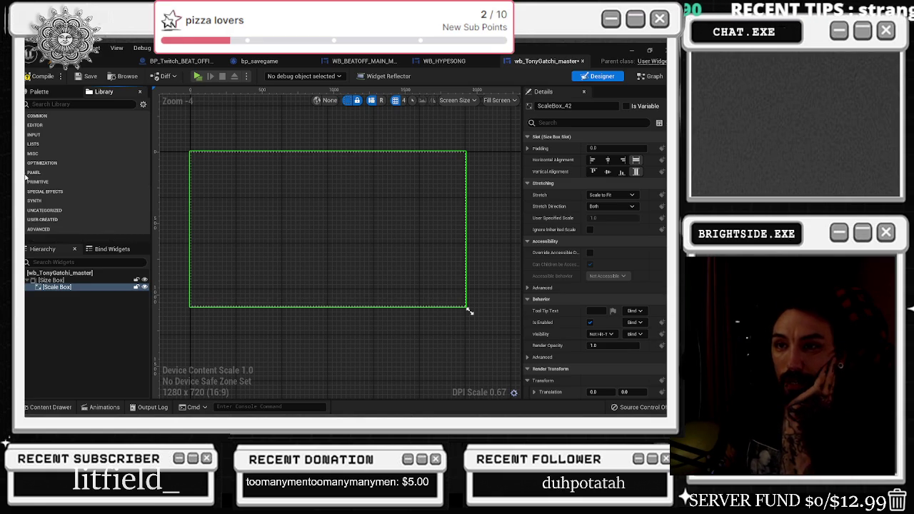
left_click(25, 183)
scroll(105, 209, "down", 2)
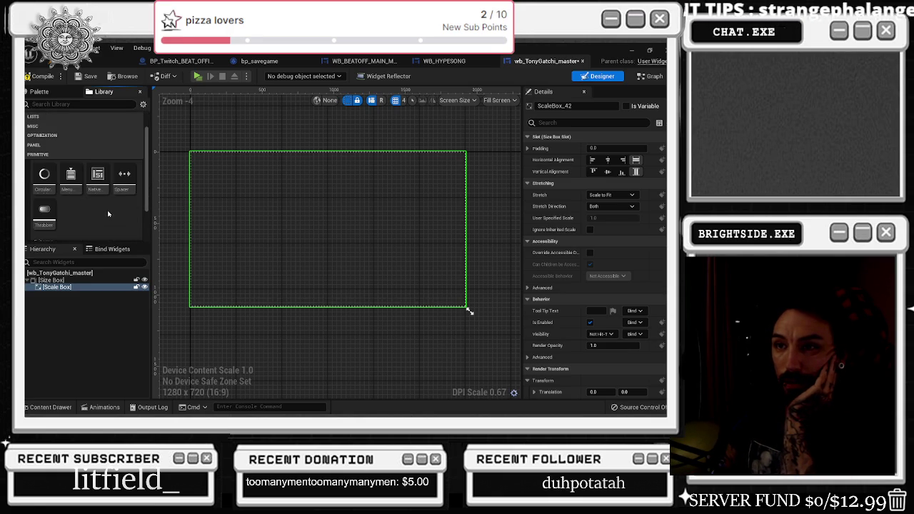
left_click(29, 141)
left_click(27, 192)
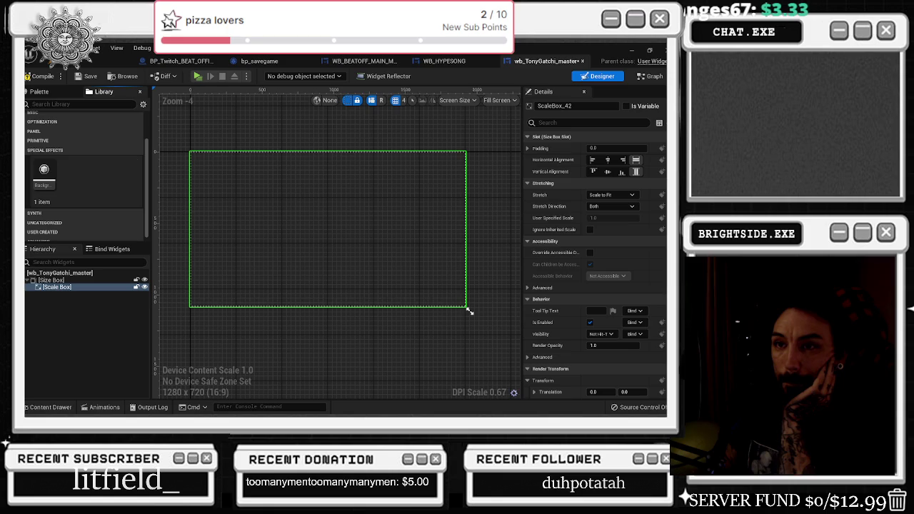
left_click(28, 150)
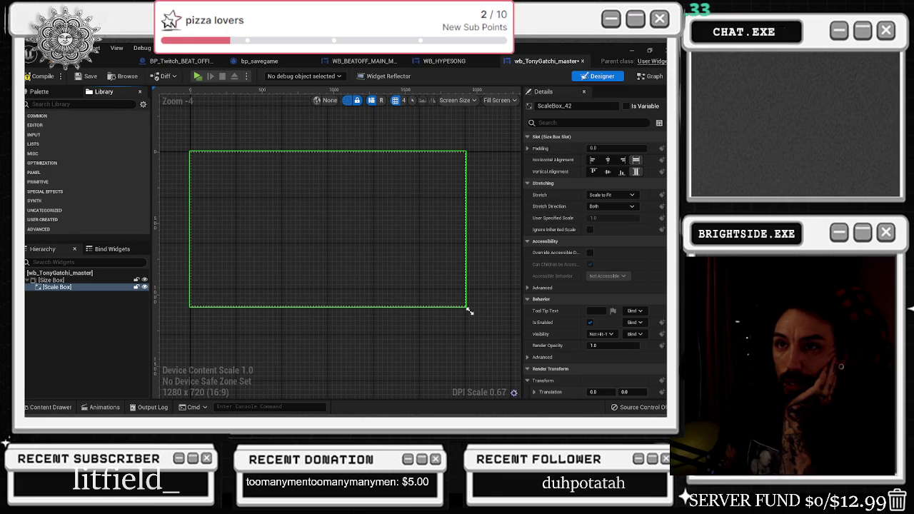
left_click(27, 116)
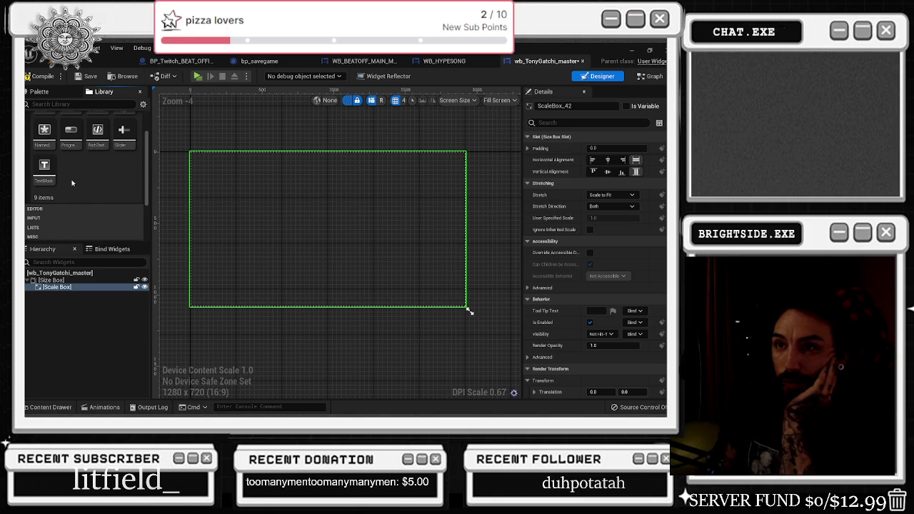
scroll(86, 164, "up", 3)
left_click(27, 116)
left_click(50, 407)
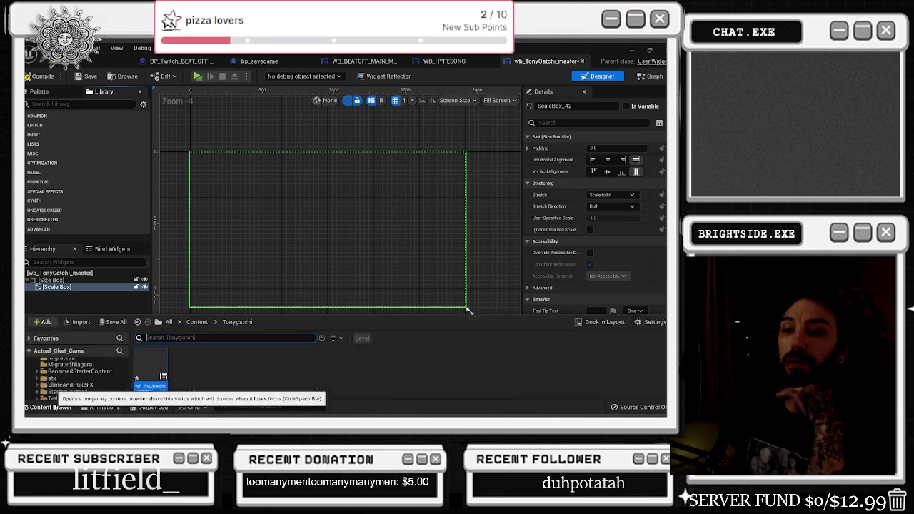
Add a Paper2D Sprite named Sprite_Tony in Tonygatchi and open it in the sprite editor
right_click(218, 320)
mouse_move(302, 313)
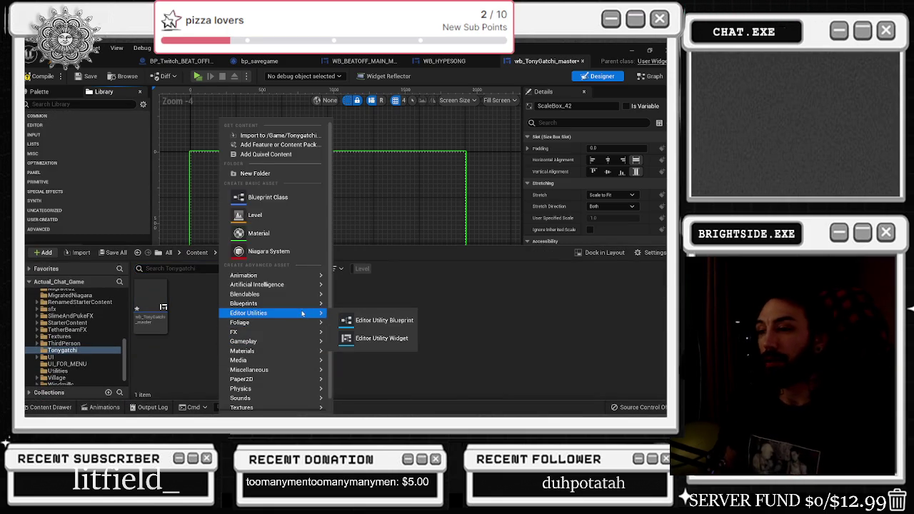
mouse_move(277, 382)
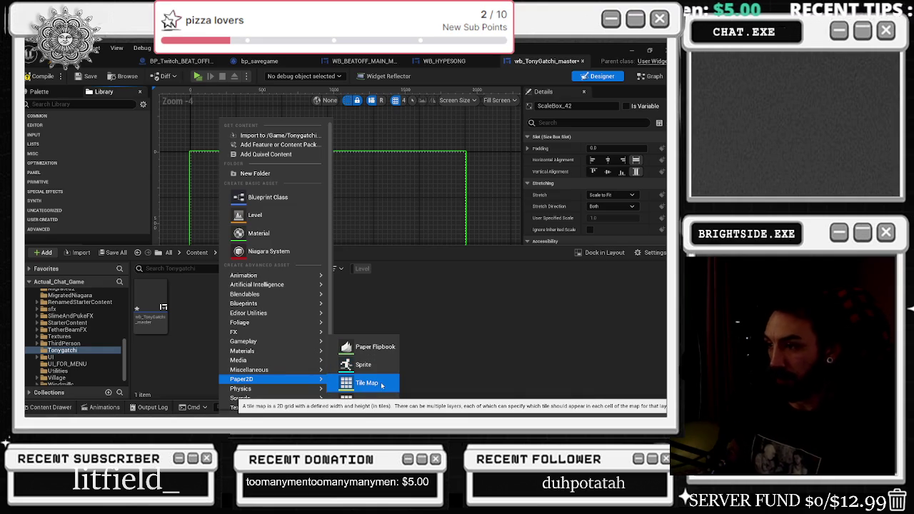
left_click(363, 365)
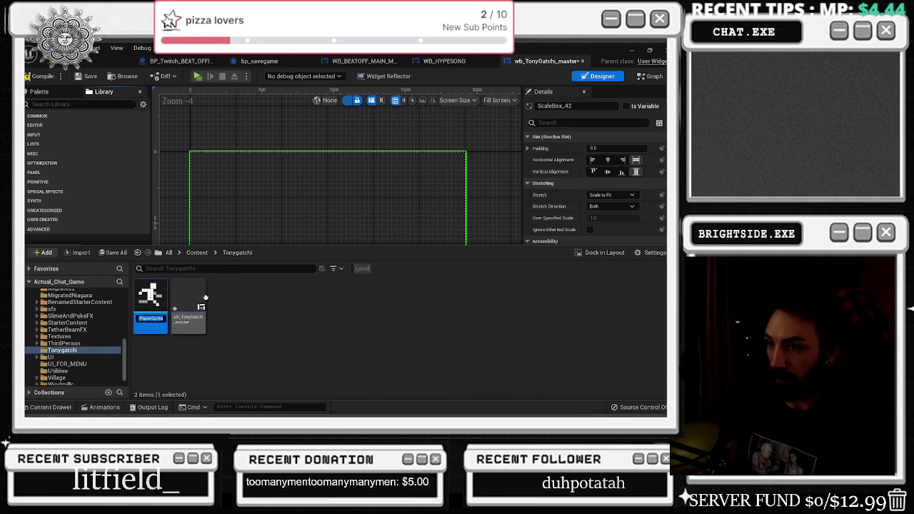
key("BackSpace")
key("BackSpace")
key("BackSpace")
type("Sprite")
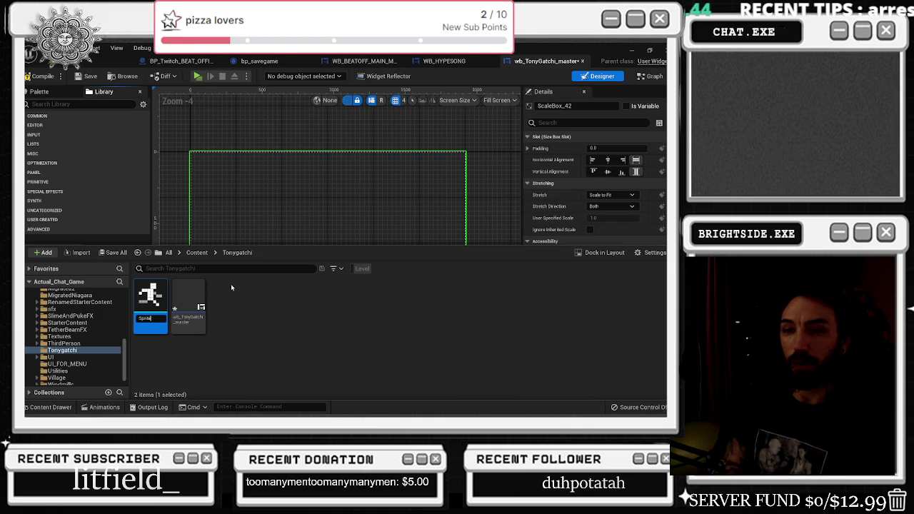
type("_Tony")
key("Return")
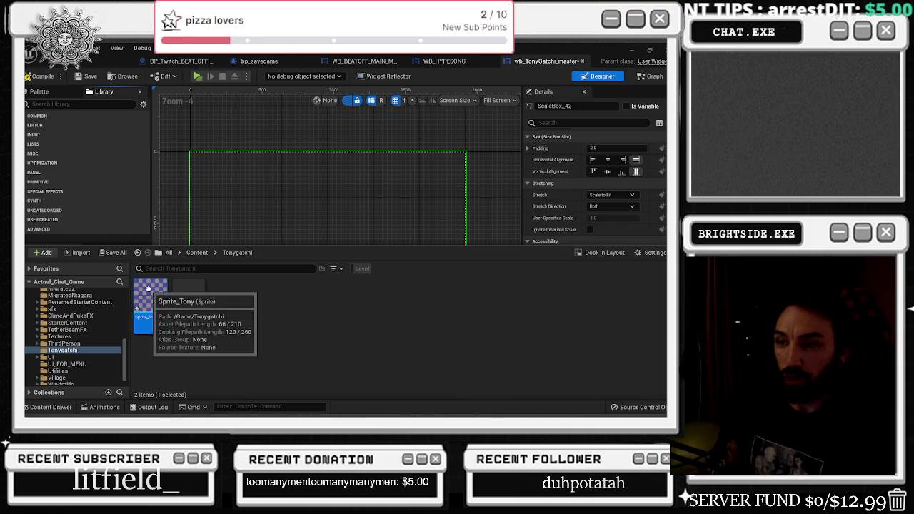
double_click(148, 289)
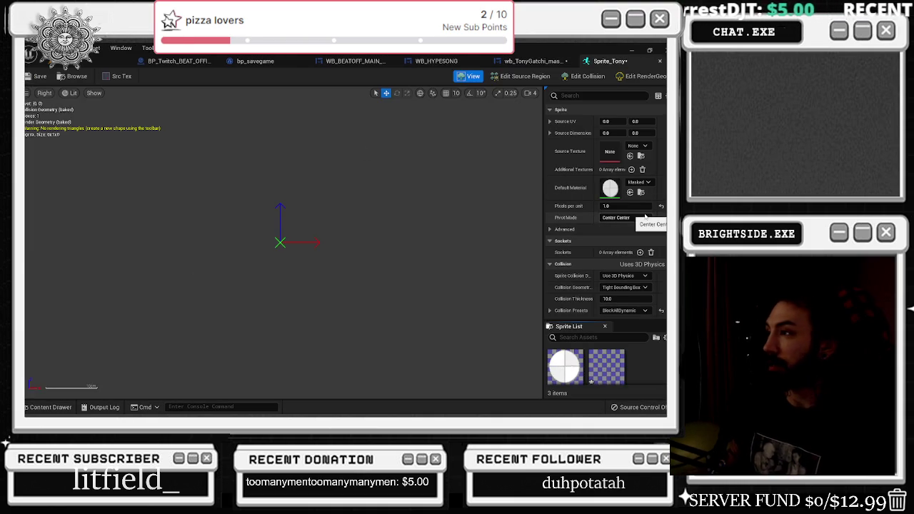
Switch to the DummySprite asset and select it in the enlarged sprite list
scroll(632, 252, "down", 1)
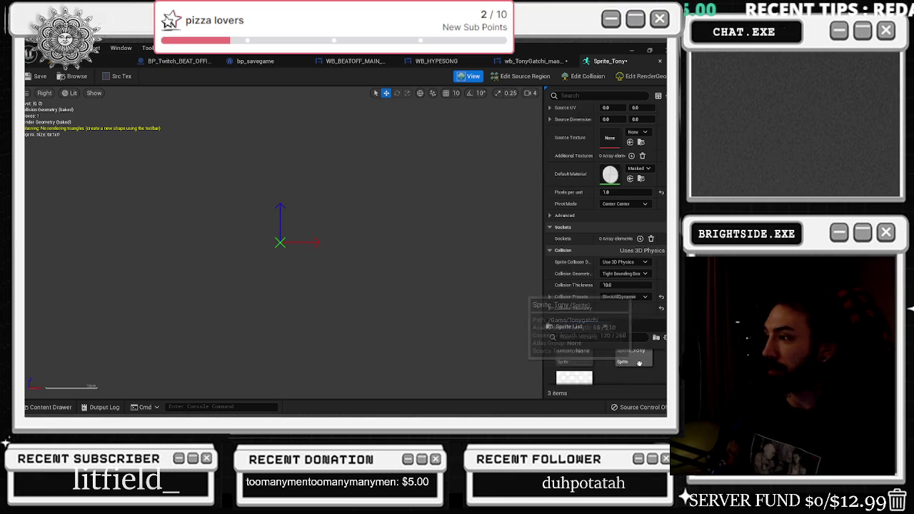
scroll(644, 366, "down", 1)
scroll(571, 364, "up", 1)
left_click(570, 366)
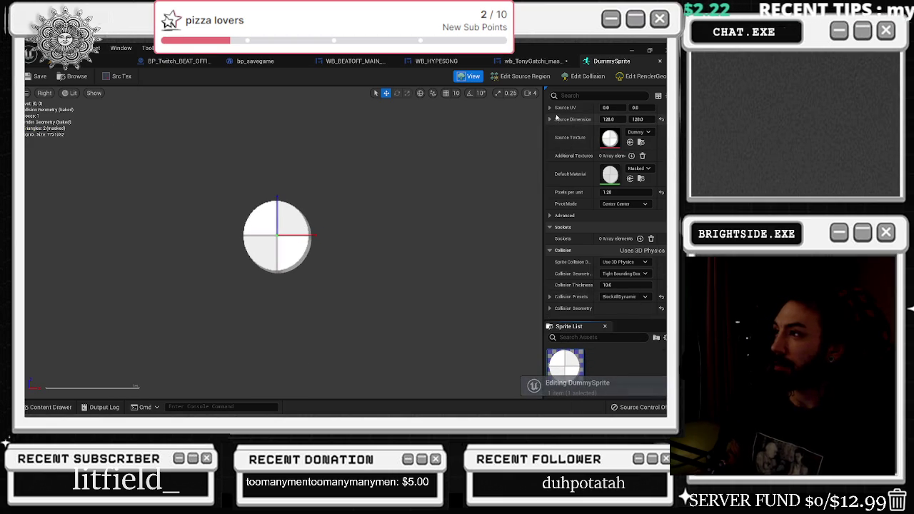
scroll(290, 182, "down", 1)
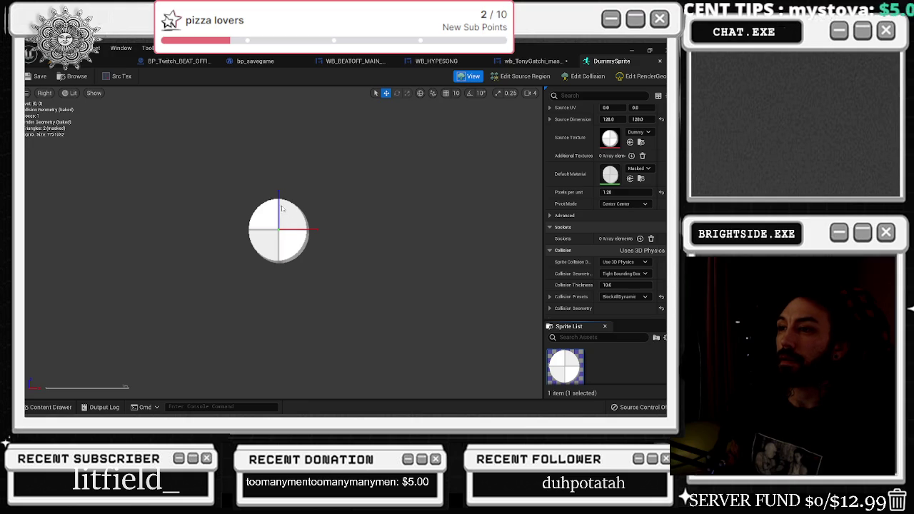
left_click_drag(637, 320, 636, 274)
left_click(610, 322)
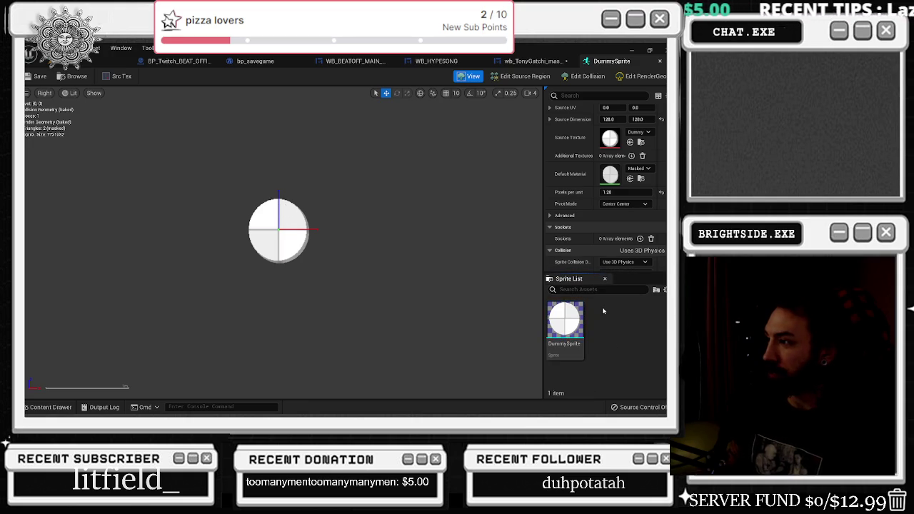
left_click(565, 320)
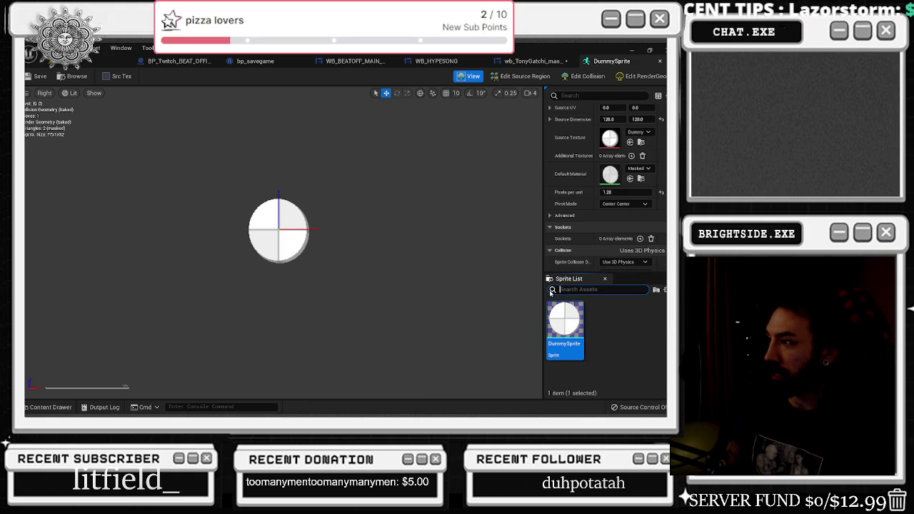
left_click(637, 315)
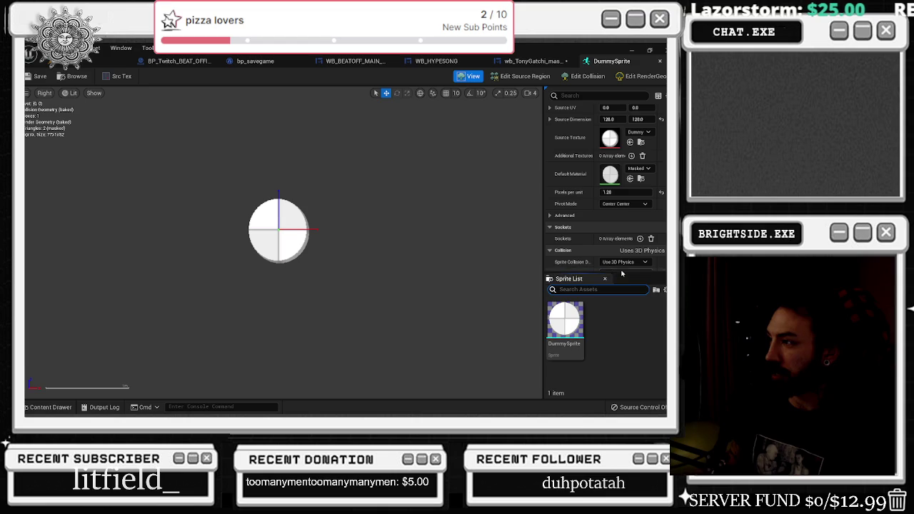
mouse_move(622, 272)
left_mouse_down()
mouse_move(616, 328)
mouse_move(600, 349)
left_mouse_up()
scroll(593, 295, "down", 1)
scroll(593, 295, "up", 1)
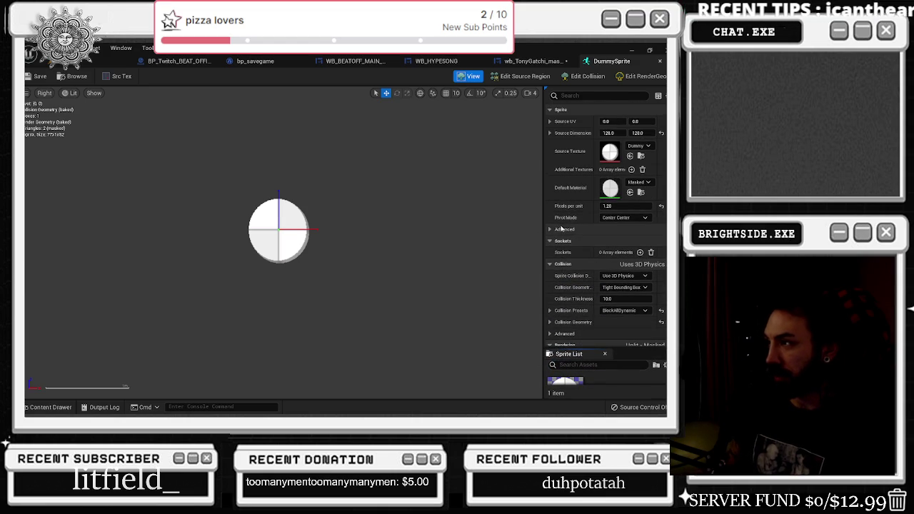
Reveal DummySprite's advanced sprite settings and widen the Details property labels
left_click(553, 230)
left_click(553, 230)
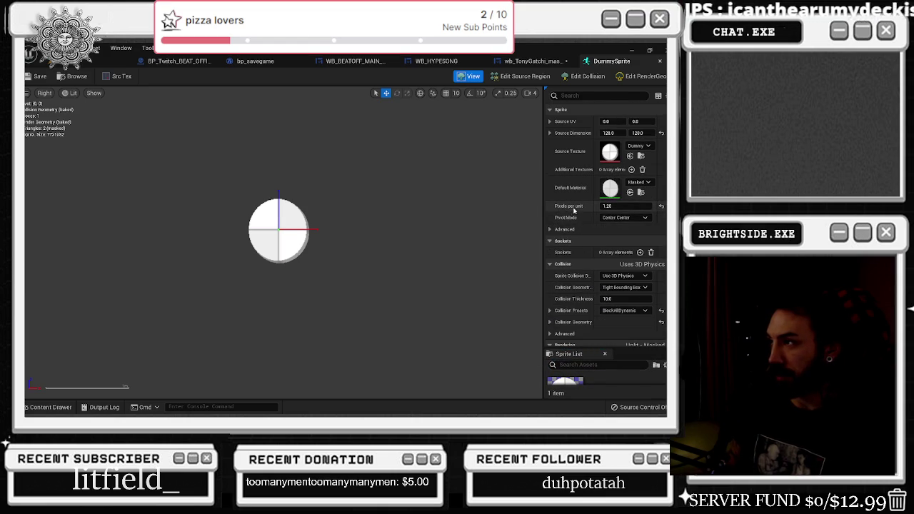
left_click(550, 122)
left_click(550, 122)
left_click(551, 128)
left_click(551, 127)
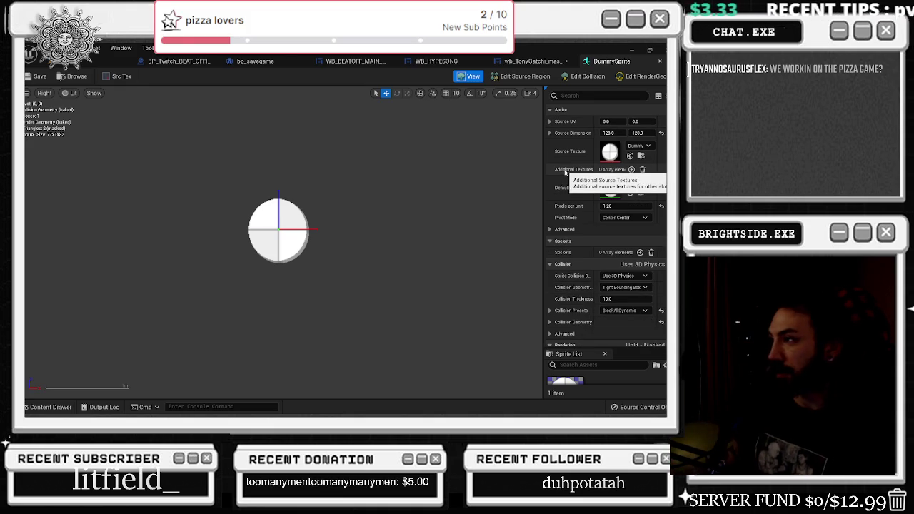
left_click(551, 230)
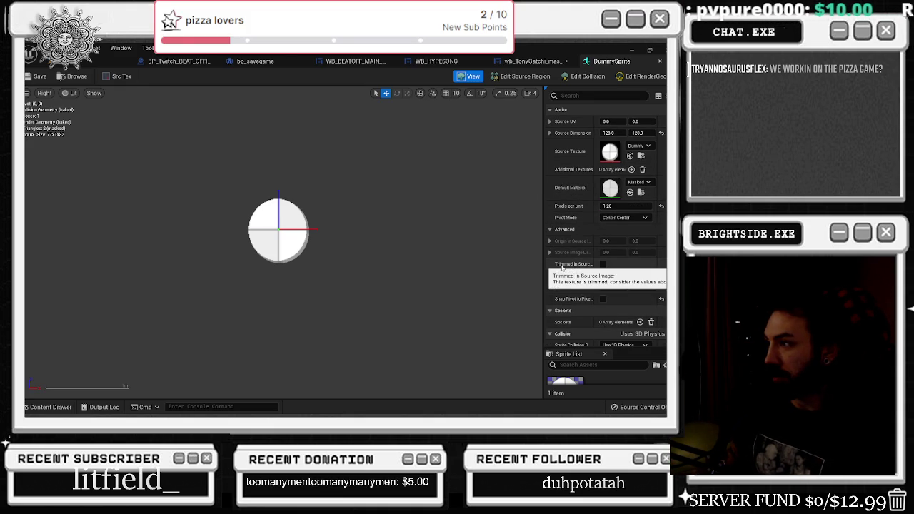
mouse_move(589, 264)
left_mouse_down()
mouse_move(611, 264)
mouse_move(597, 271)
left_mouse_up()
scroll(628, 255, "down", 2)
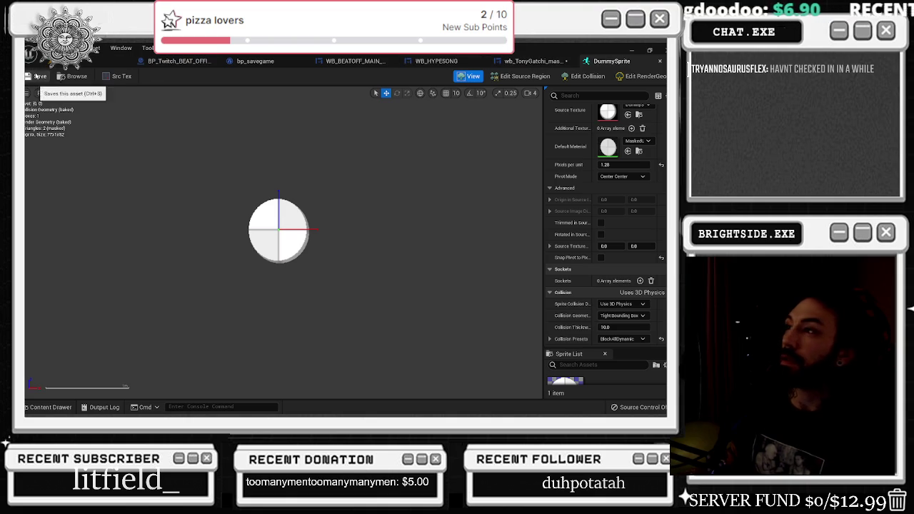
Toggle DummySprite into Edit Source Region mode and back to the plain View preview
left_click(520, 75)
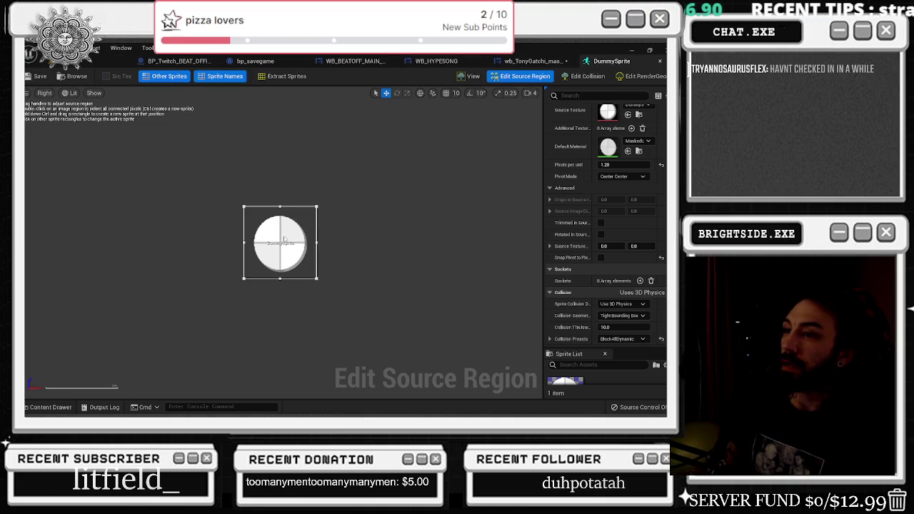
scroll(291, 234, "down", 1)
scroll(304, 229, "down", 1)
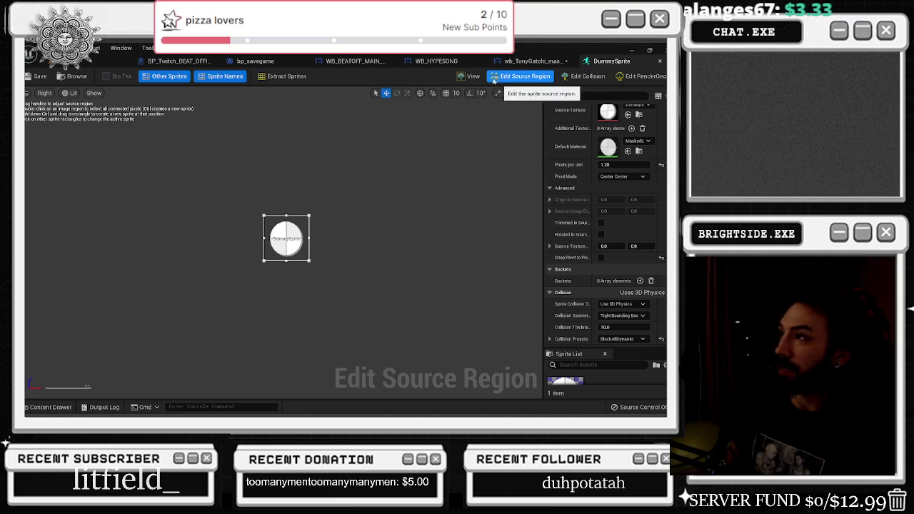
left_click(471, 75)
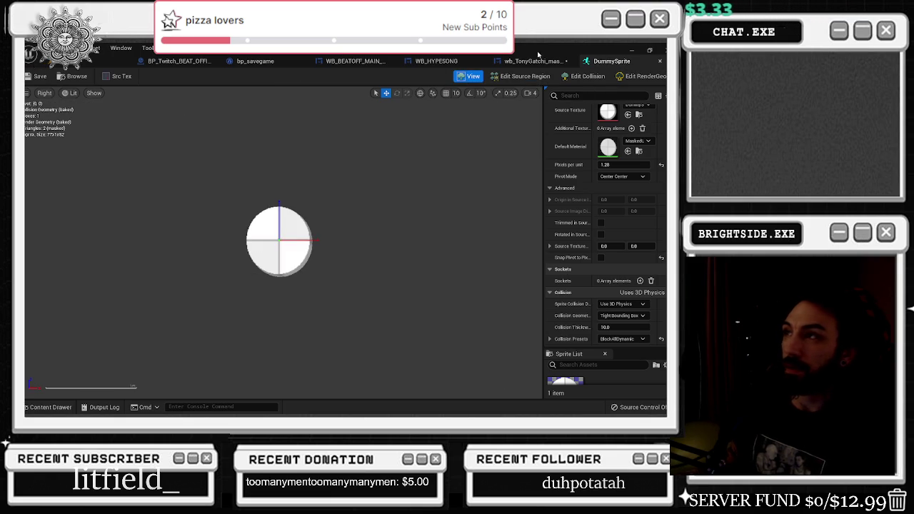
Expand Source Dimension to confirm the 128 × 128 size, then open the Content Drawer
scroll(606, 214, "up", 2)
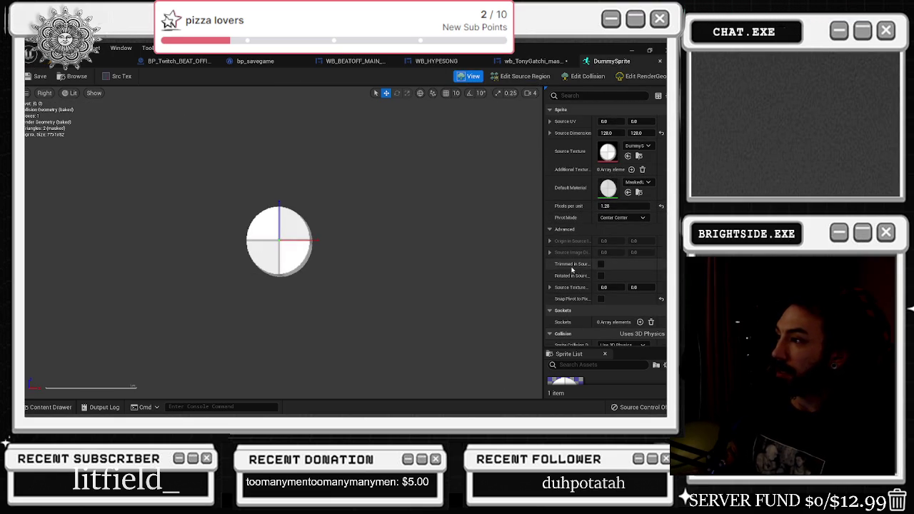
left_click(551, 133)
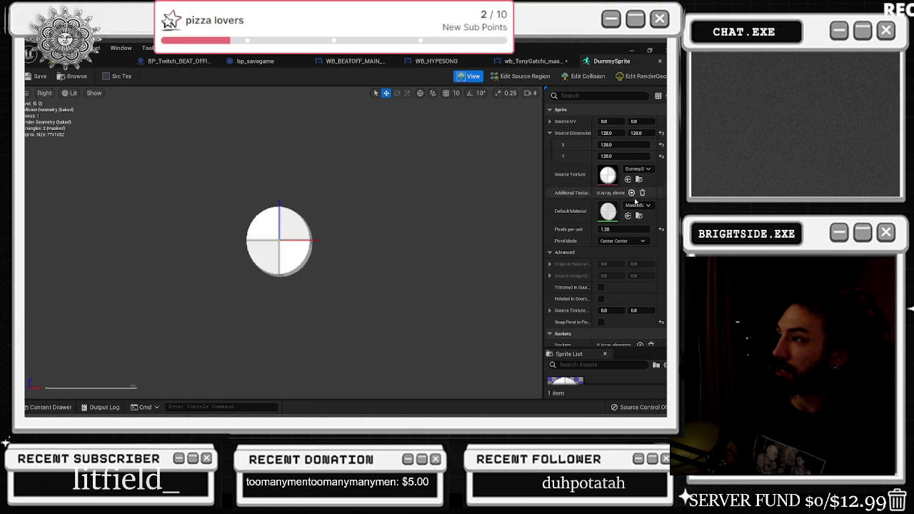
scroll(610, 251, "down", 1)
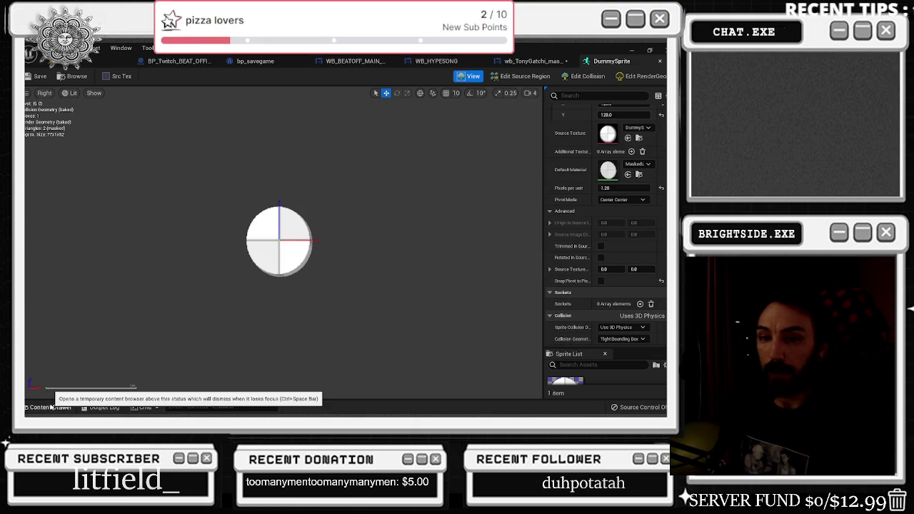
left_click(47, 407)
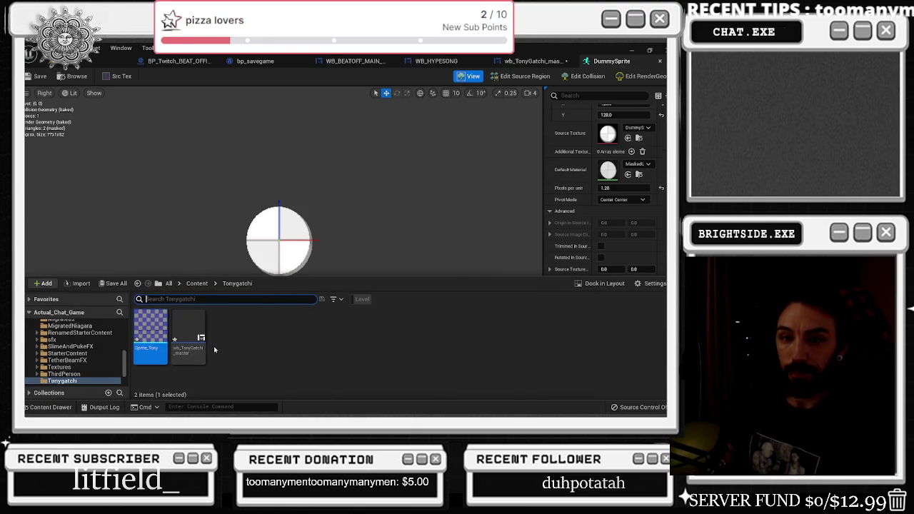
Show the Tonygatchi folder in Explorer and copy the desktop sprite-sheet PNG into it
right_click(178, 349)
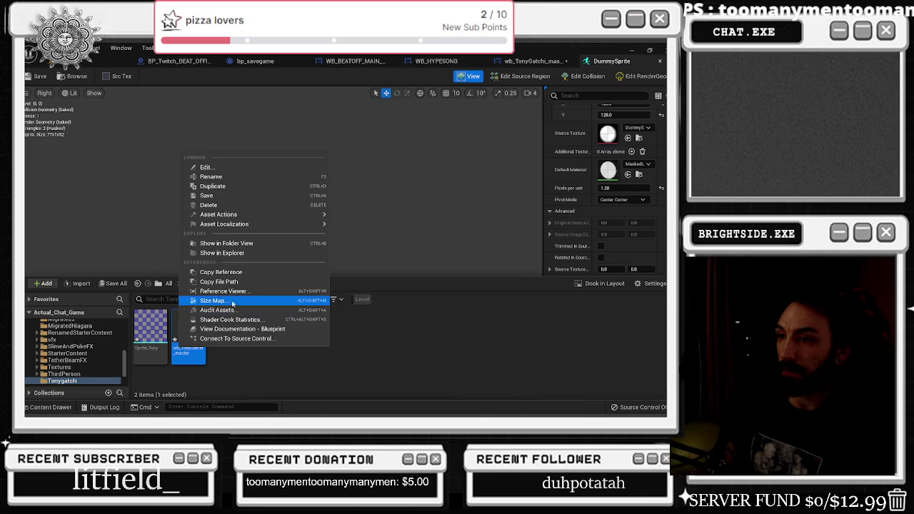
left_click(230, 252)
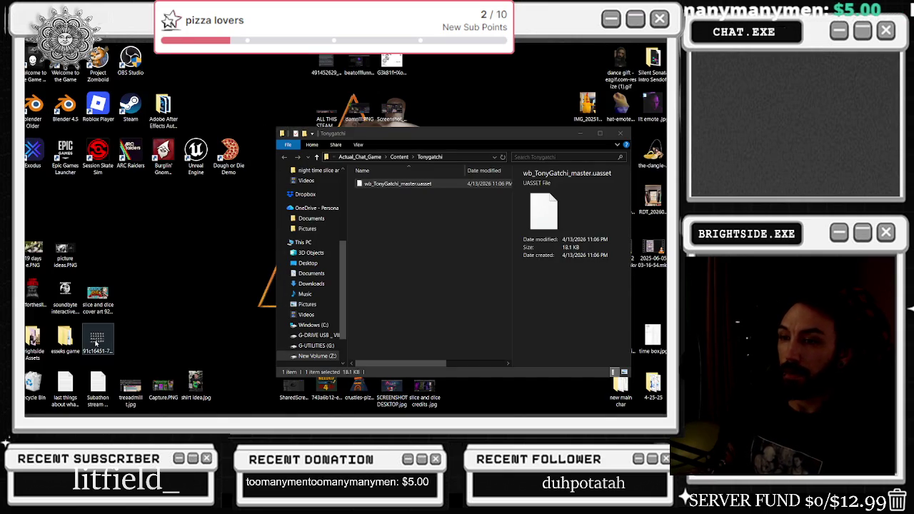
left_click(99, 341)
left_click_drag(400, 175, 395, 191)
Rename the copied image to Tony_Sprite.png and return to Unreal
left_click(384, 184)
key("F2")
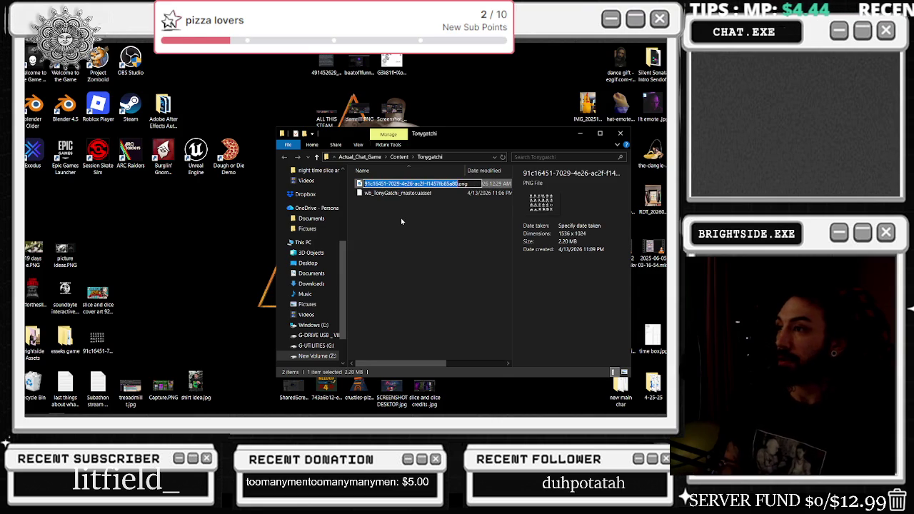
type("Tony_Sprite")
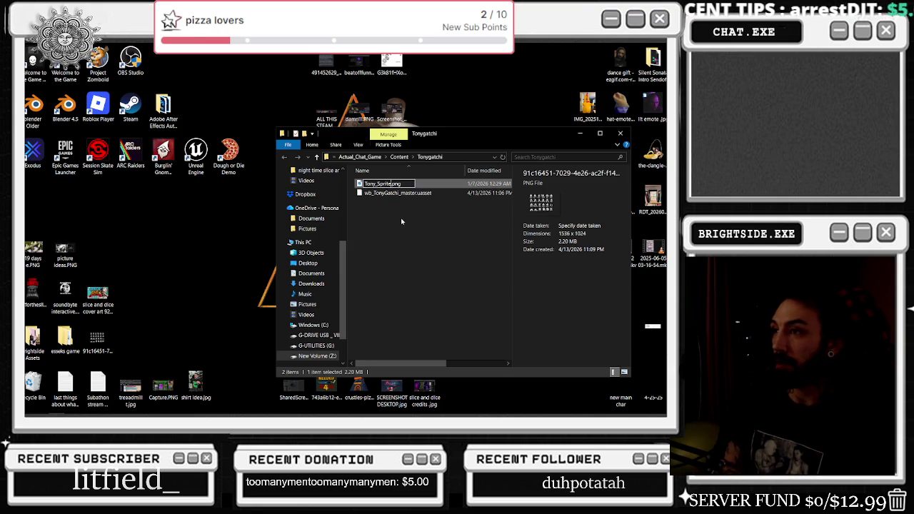
key("Return")
key("alt+Tab")
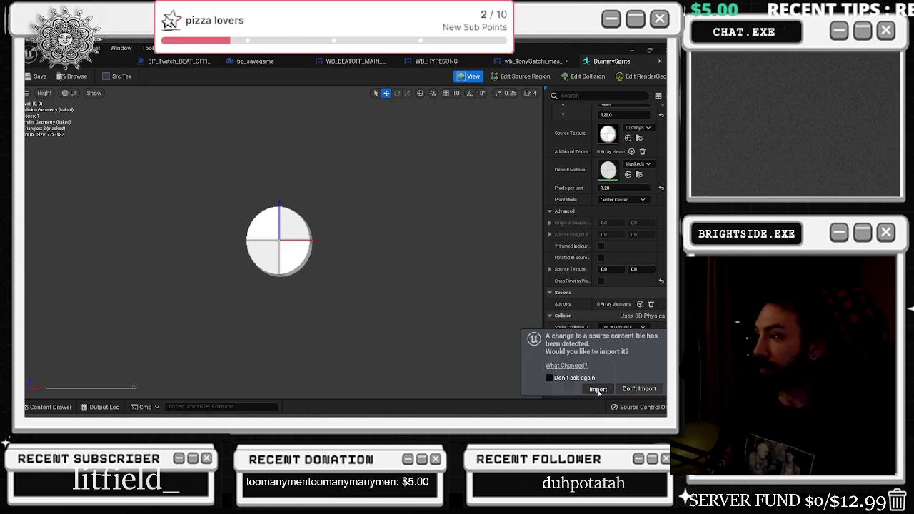
Import the detected Tony_Sprite texture and create a sprite asset from it
left_click(599, 389)
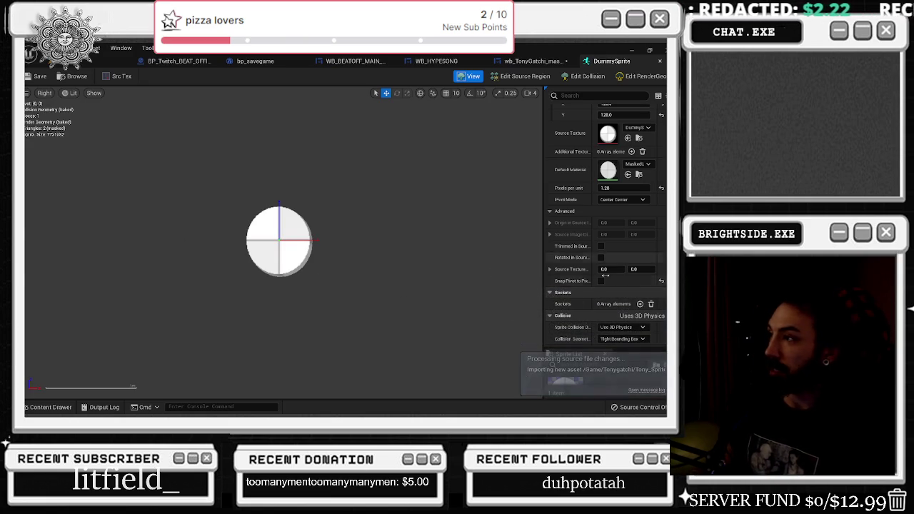
scroll(643, 336, "down", 2)
left_click_drag(629, 315, 615, 266)
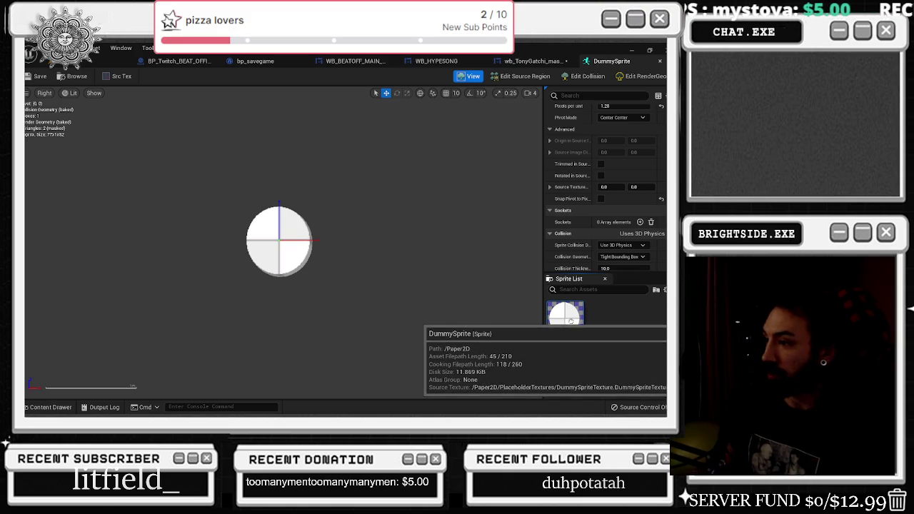
left_click(50, 407)
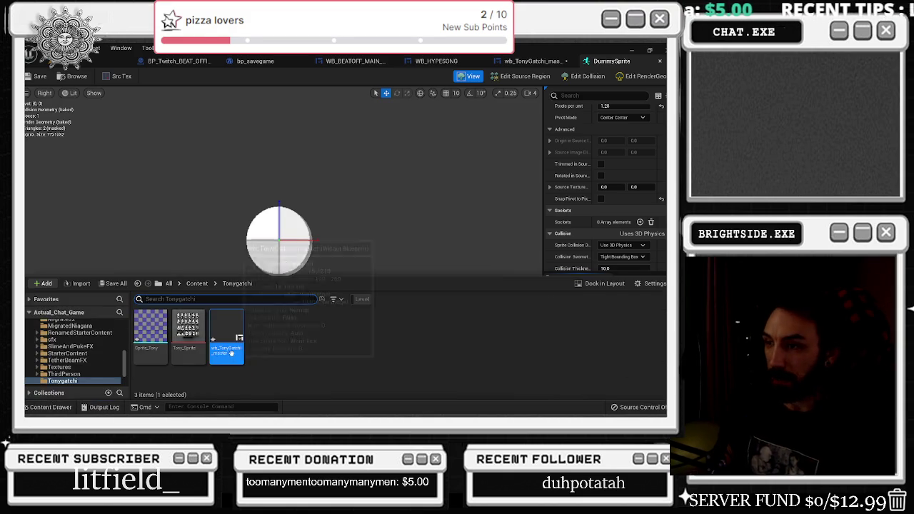
right_click(180, 325)
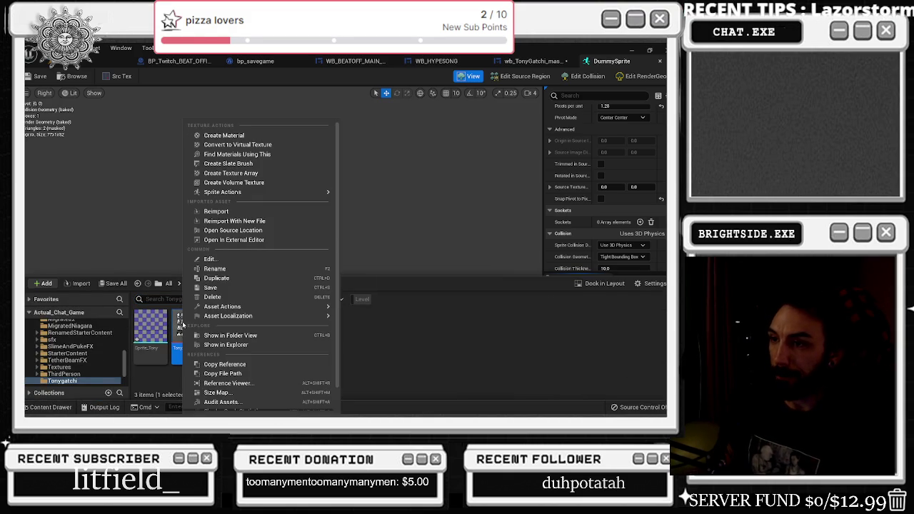
mouse_move(300, 192)
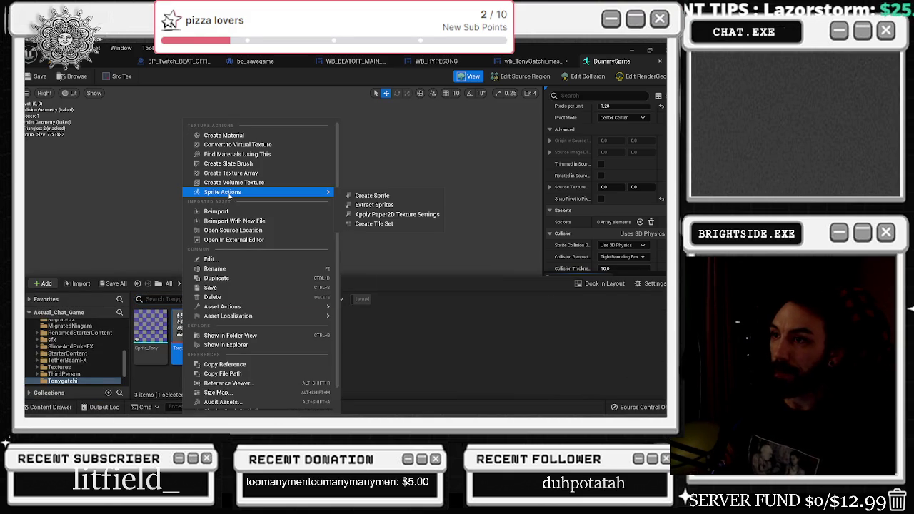
left_click(419, 195)
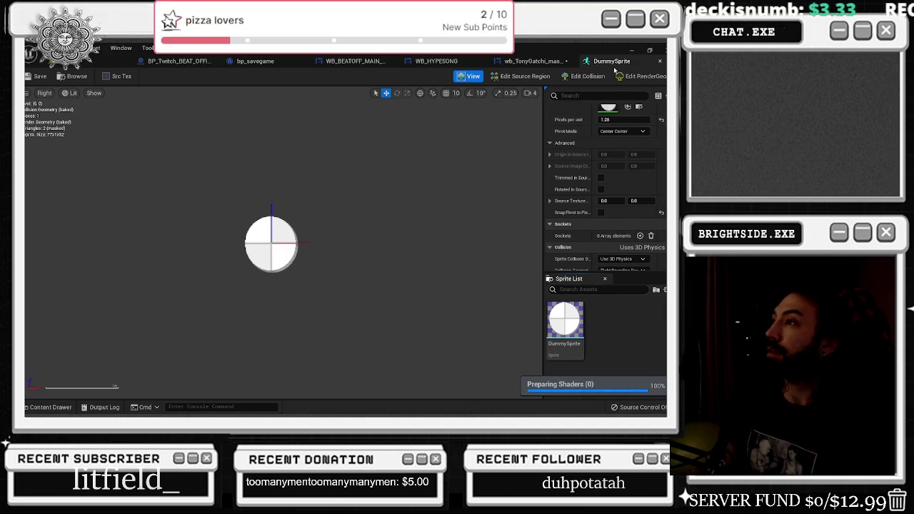
Open the new Tony_Sprite_Sprite asset in the sprite editor, showing the 1536 × 1024 sheet
left_click(542, 61)
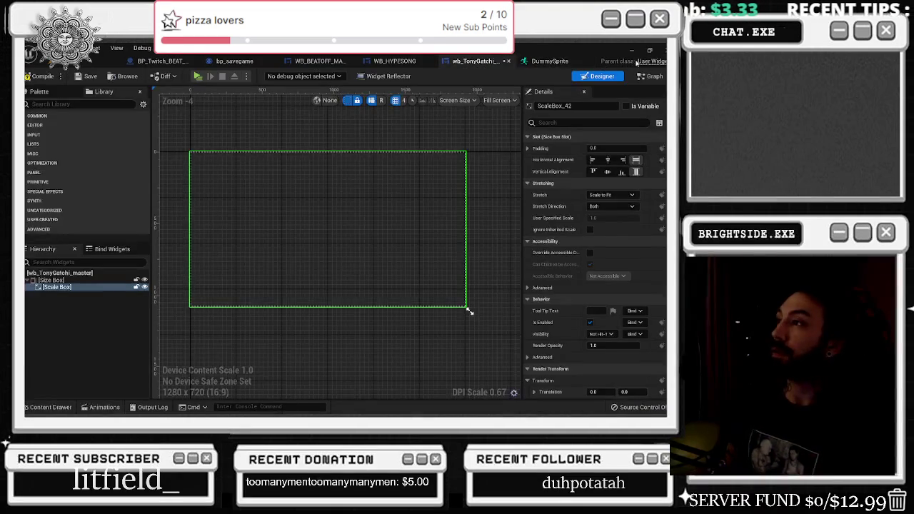
left_click(550, 60)
left_click(50, 407)
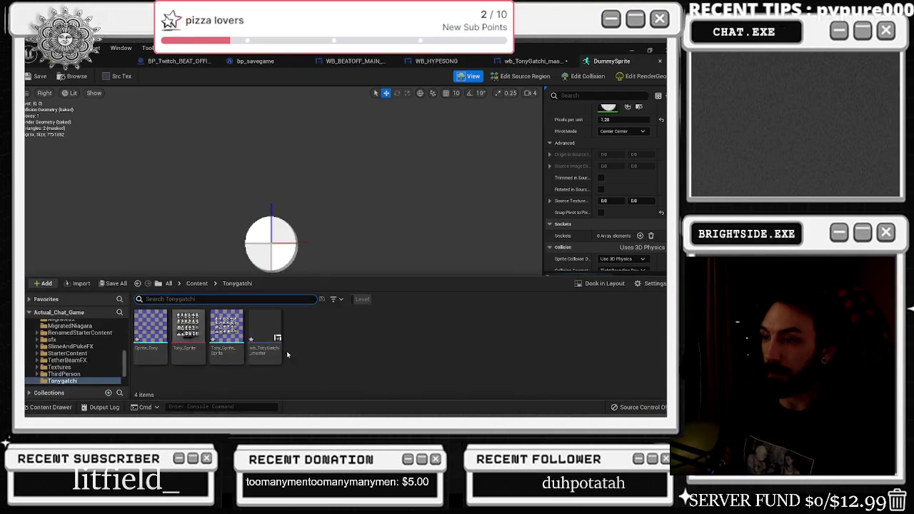
left_click(234, 329)
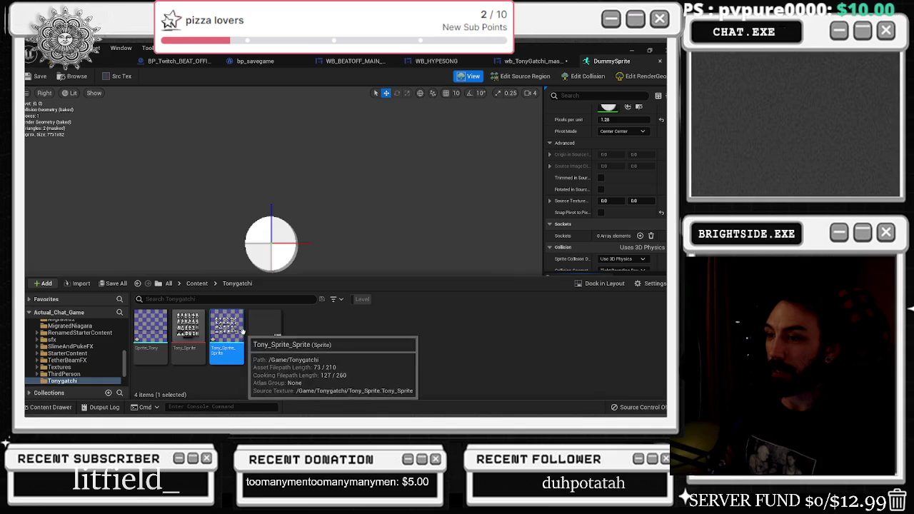
double_click(235, 329)
scroll(257, 217, "up", 1)
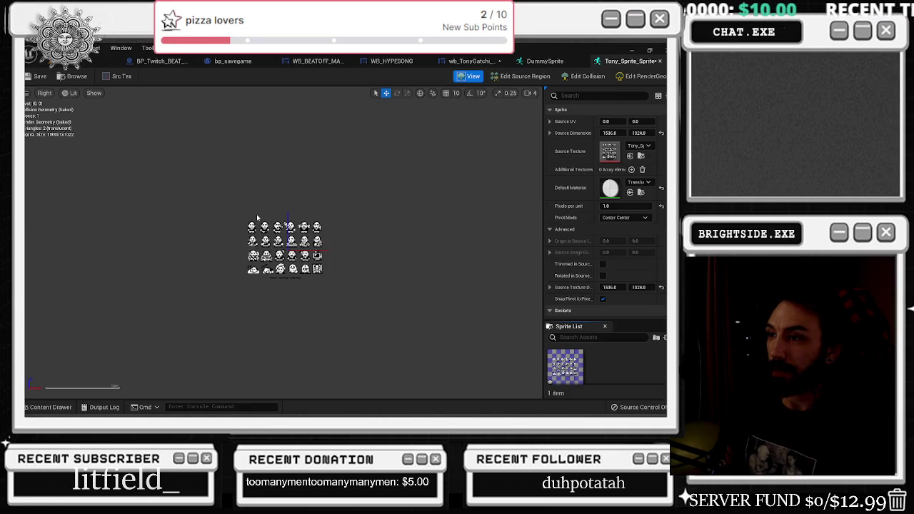
Enter Edit Source Region and shrink Source Dimension to about 357 × 150 at UV 0,0
left_click(521, 76)
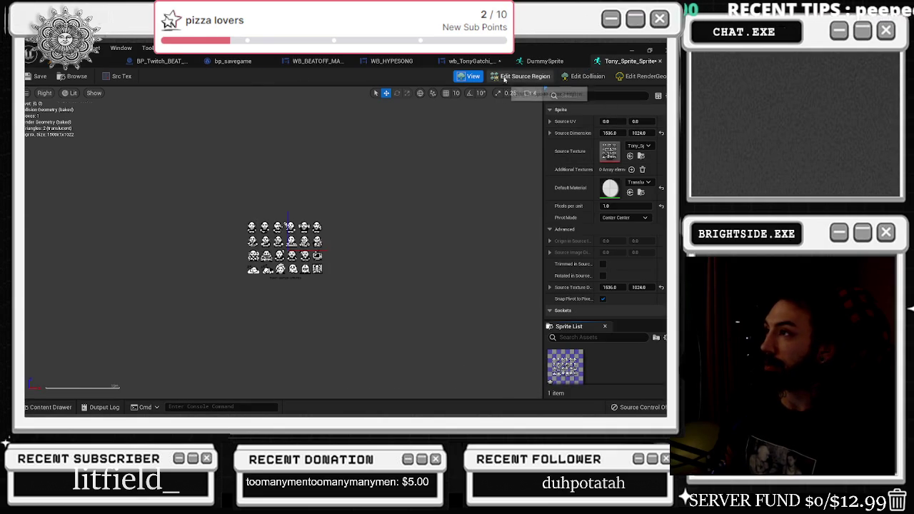
scroll(237, 228, "up", 3)
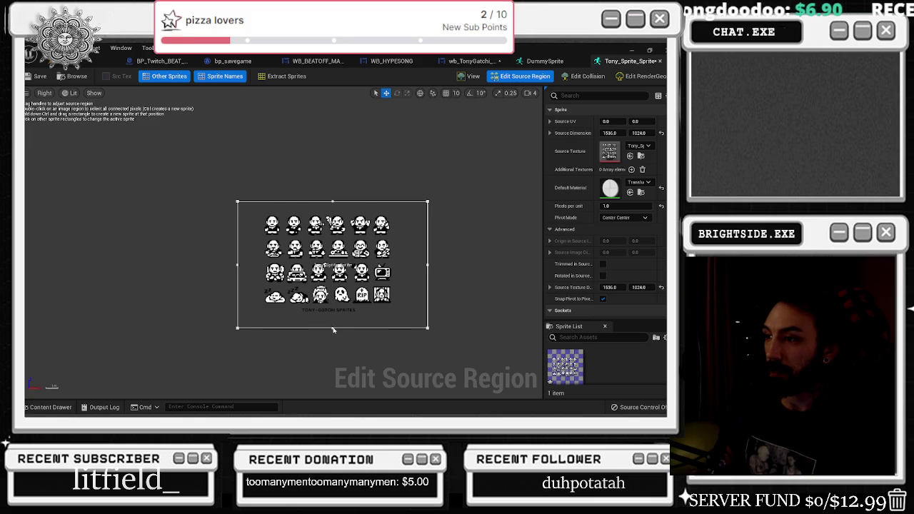
left_click_drag(609, 133, 574, 133)
mouse_move(639, 133)
left_mouse_down()
mouse_move(596, 133)
mouse_move(640, 133)
left_mouse_up()
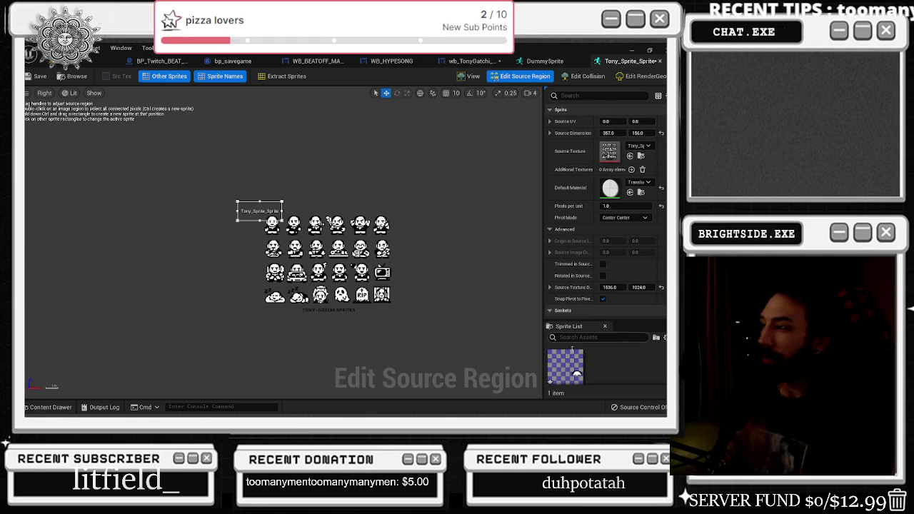
Adjust the source region's width and X offset to move it onto the first Tony frame
scroll(259, 222, "up", 2)
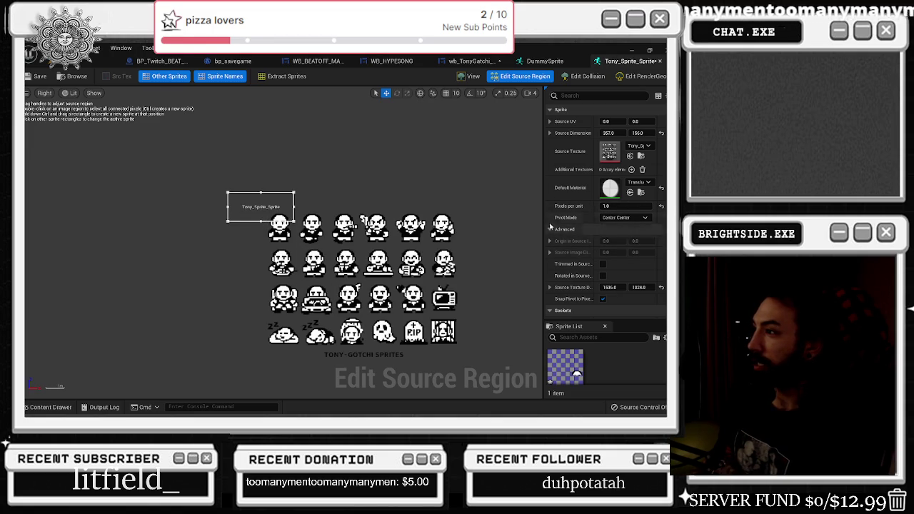
mouse_move(608, 133)
left_mouse_down()
mouse_move(650, 133)
mouse_move(629, 143)
mouse_move(666, 133)
left_mouse_up()
left_click(549, 133)
left_click(625, 144)
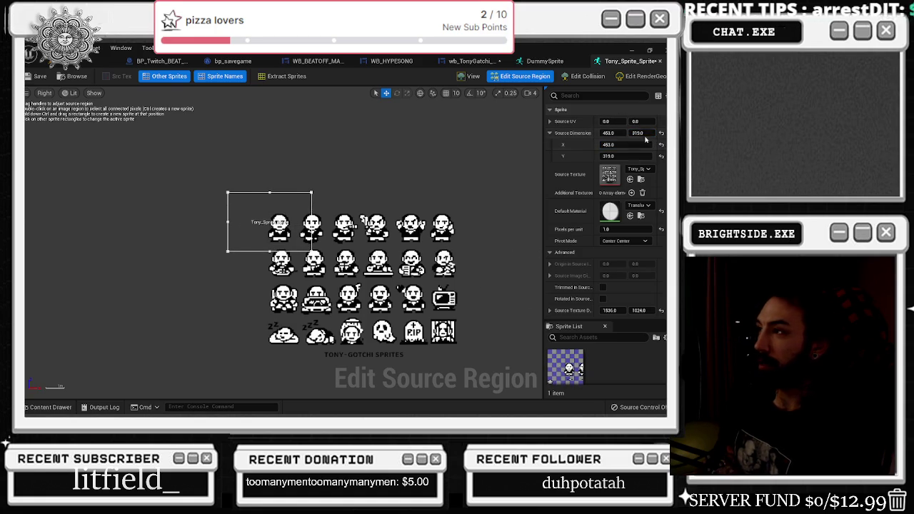
left_click_drag(607, 122, 651, 121)
left_click(633, 121)
mouse_move(609, 145)
left_mouse_down()
mouse_move(622, 145)
mouse_move(575, 145)
mouse_move(607, 156)
left_mouse_up()
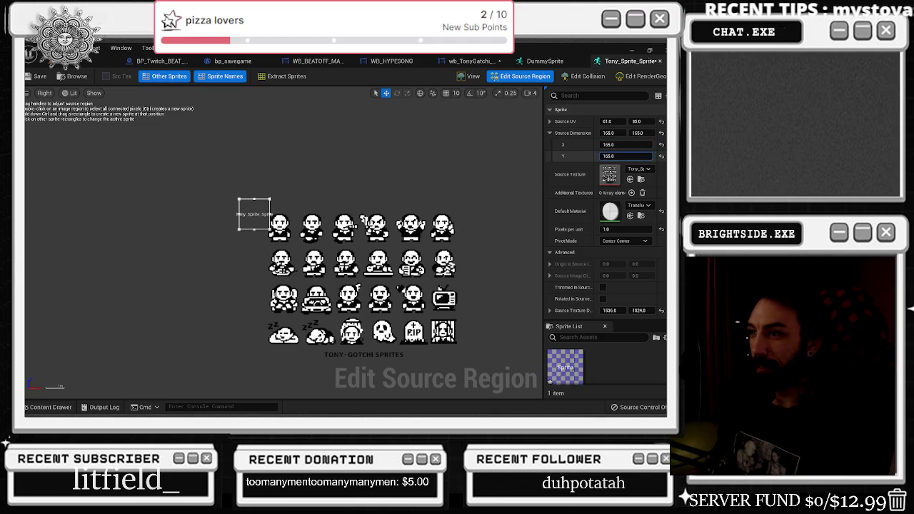
left_click_drag(608, 122, 646, 121)
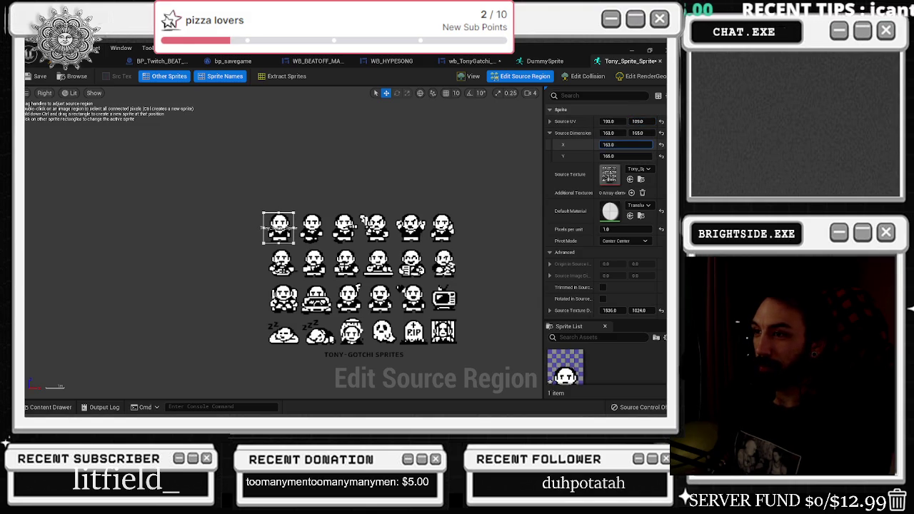
Set the source region height to 169 and its Source UV Y to 106
left_click_drag(625, 144, 627, 145)
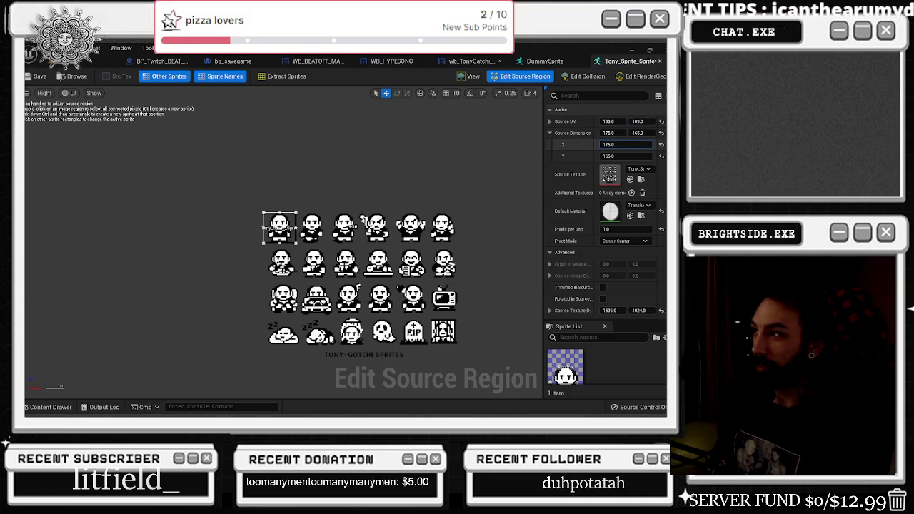
type("169")
key("Return")
left_click(638, 121)
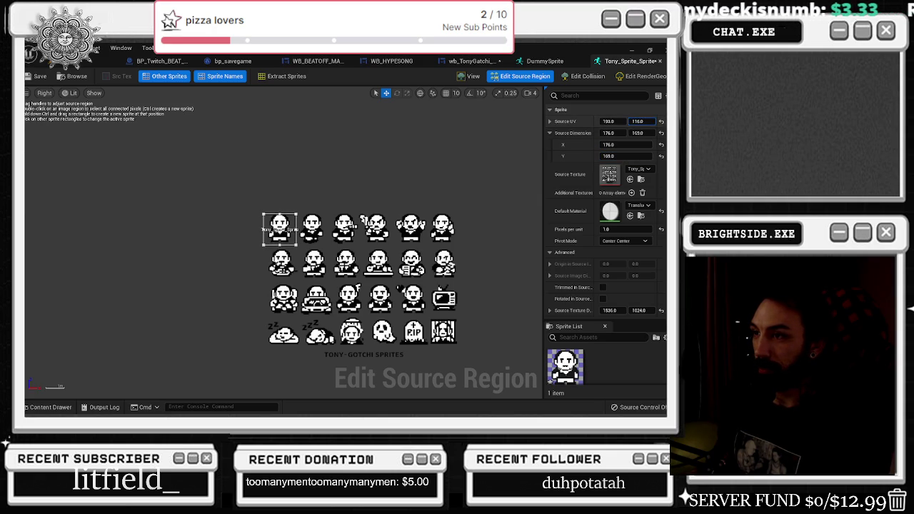
type("106")
key("Return")
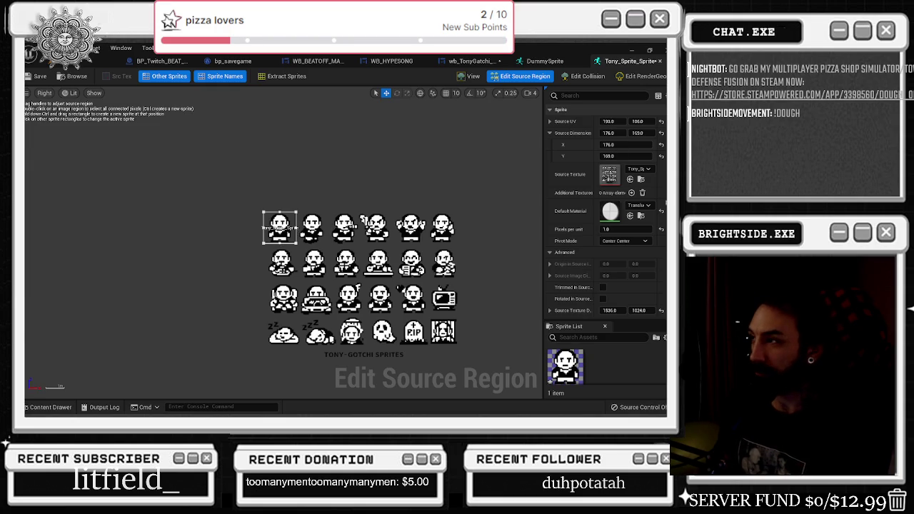
Make the first frame's region 176 × 180 at UV 193, 102, then show the level viewport
key("f")
left_click_drag(615, 155, 633, 156)
scroll(348, 167, "down", 1)
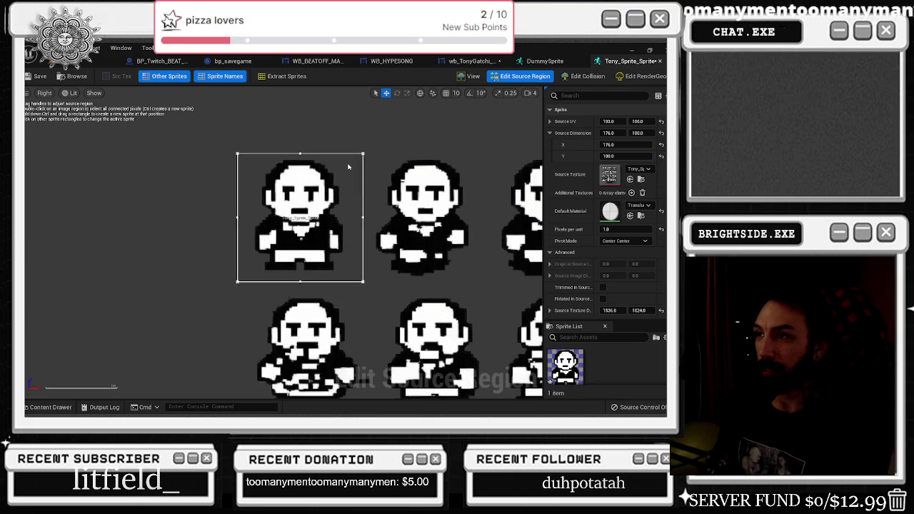
scroll(348, 167, "down", 5)
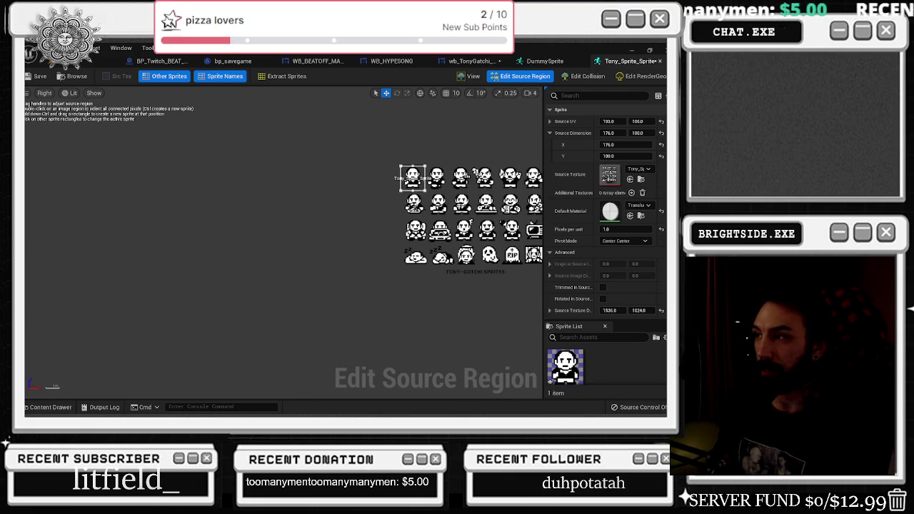
scroll(512, 155, "up", 2)
scroll(475, 165, "up", 1)
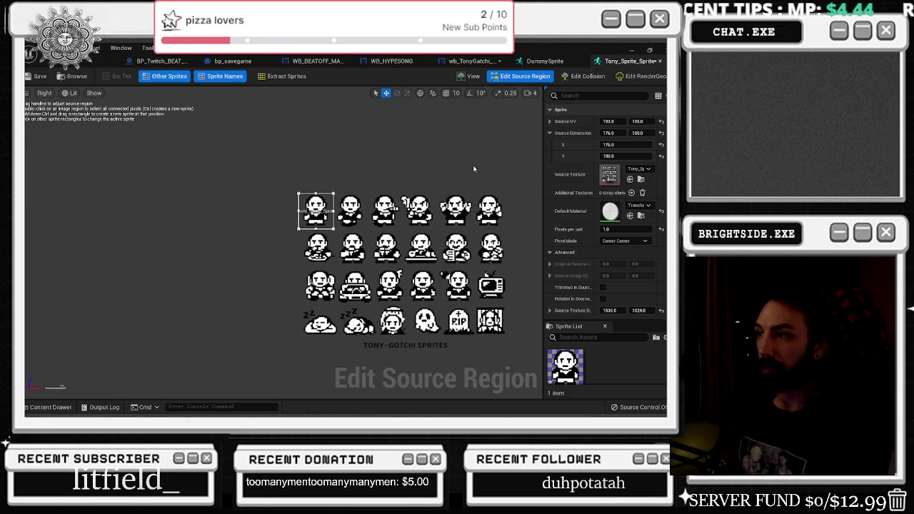
left_click_drag(637, 121, 632, 121)
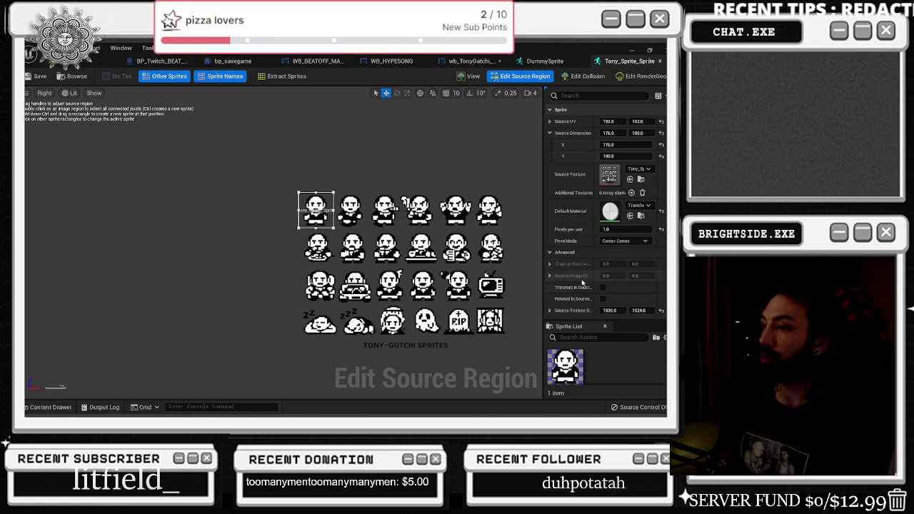
left_click(100, 62)
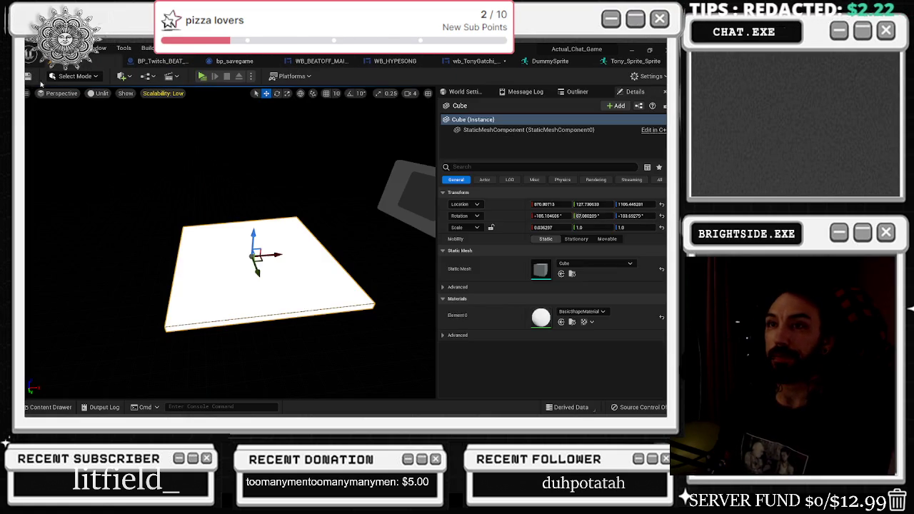
Cycle through the Tony_Sprite and DummySprite editor tabs, ending on the wb_TonyGatchi widget designer
left_click(629, 61)
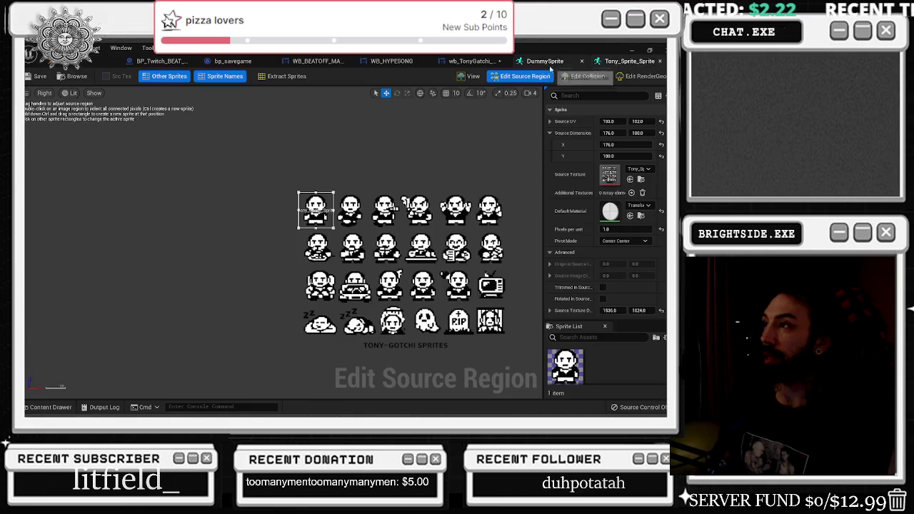
left_click(545, 61)
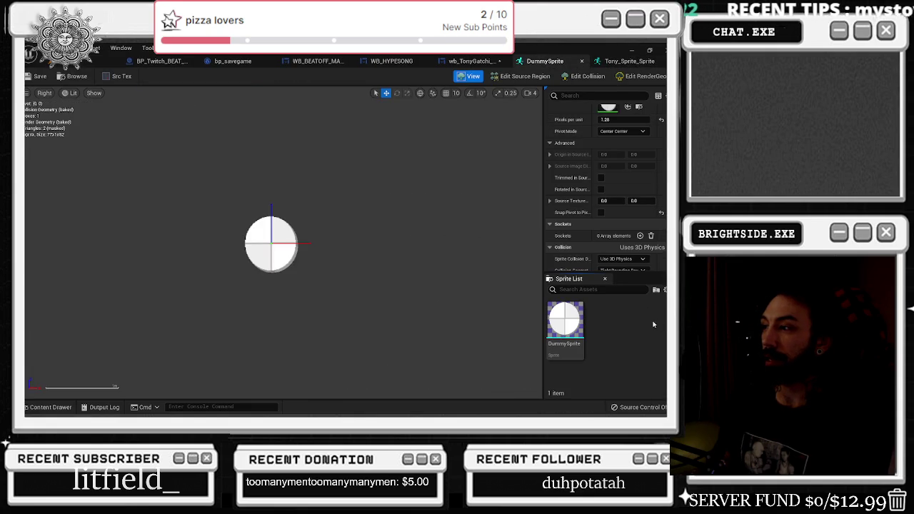
left_click(619, 63)
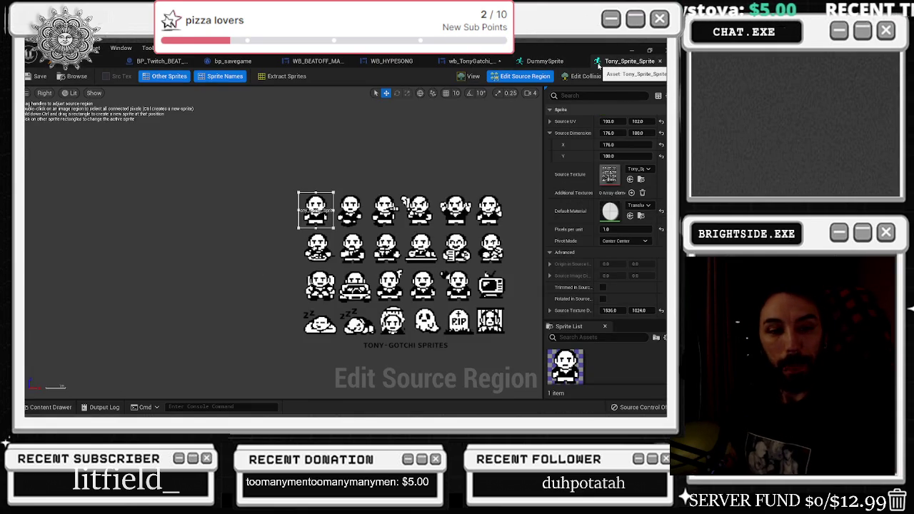
left_click(571, 62)
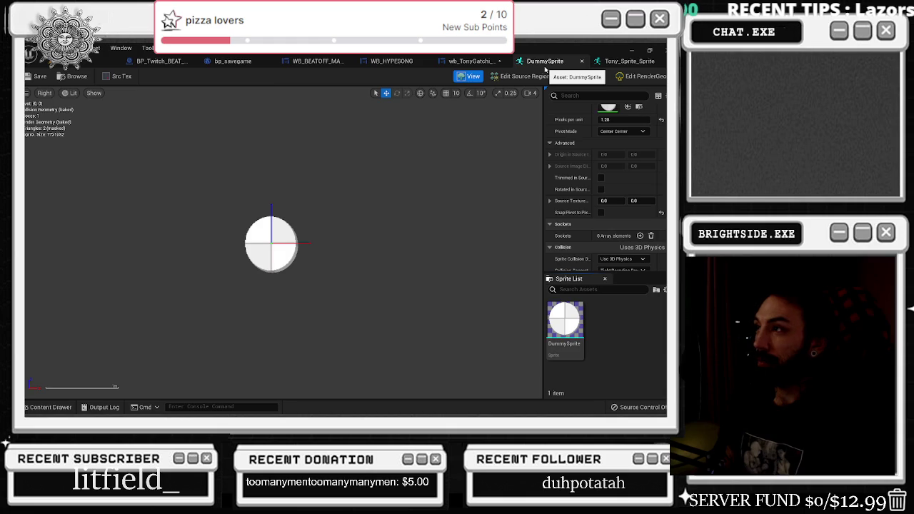
left_click(467, 62)
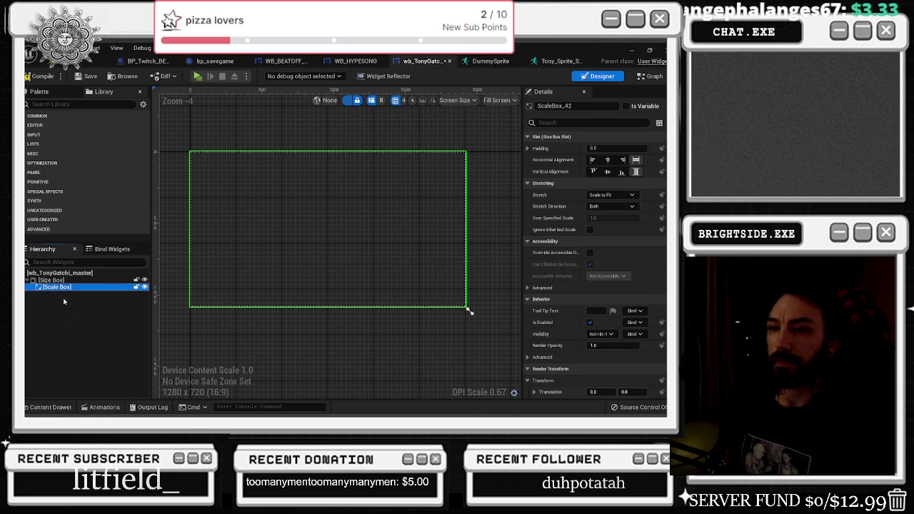
Drag Tony_Sprite_Sprite from the Content Drawer into the Scale Box as an image
left_click(47, 407)
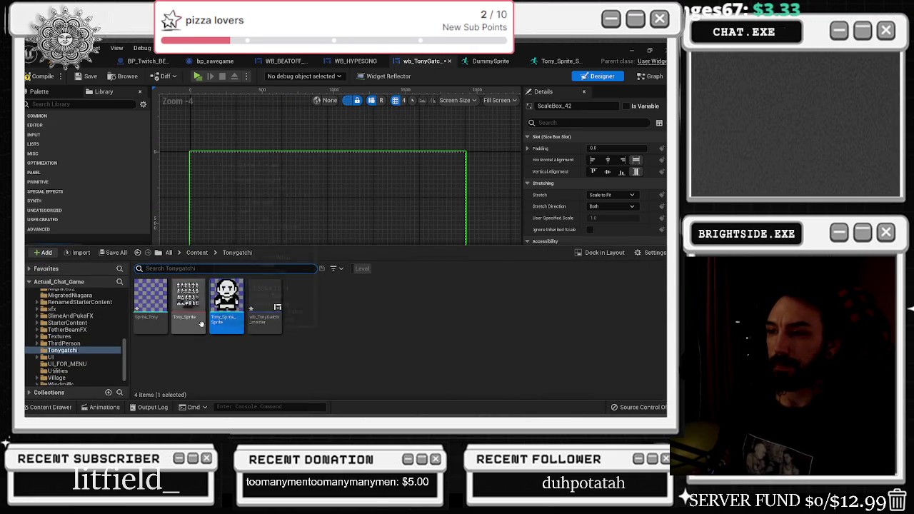
mouse_move(227, 296)
left_mouse_down()
mouse_move(329, 214)
mouse_move(386, 222)
left_mouse_up()
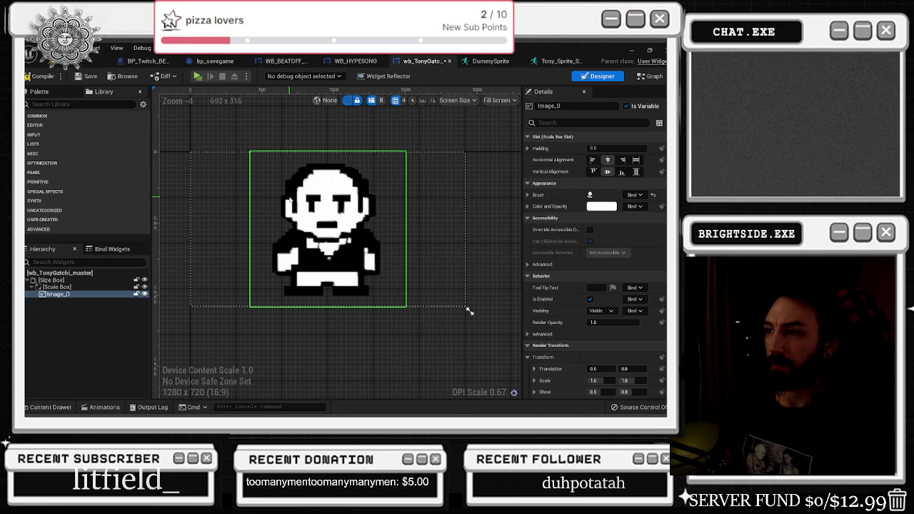
scroll(297, 204, "down", 2)
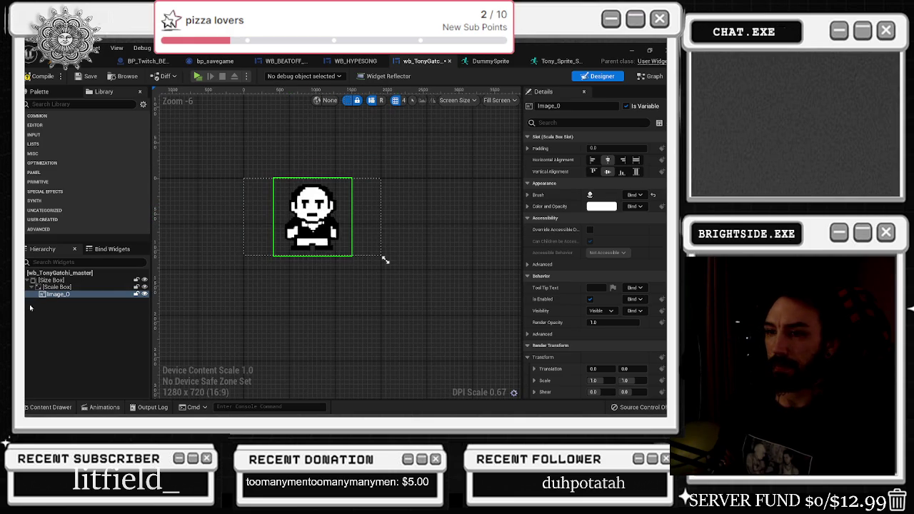
Rename the new Image_0 widget to TonySprite
left_click(57, 295)
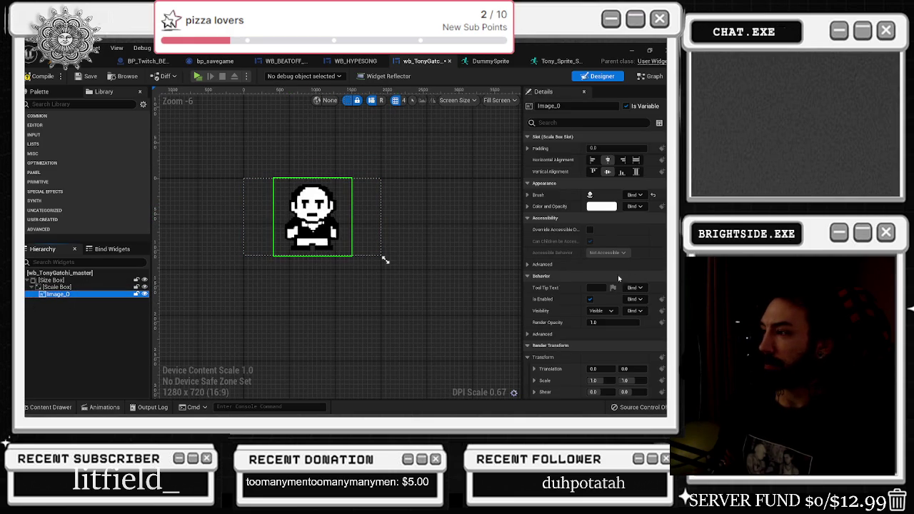
left_click(61, 295)
type("T")
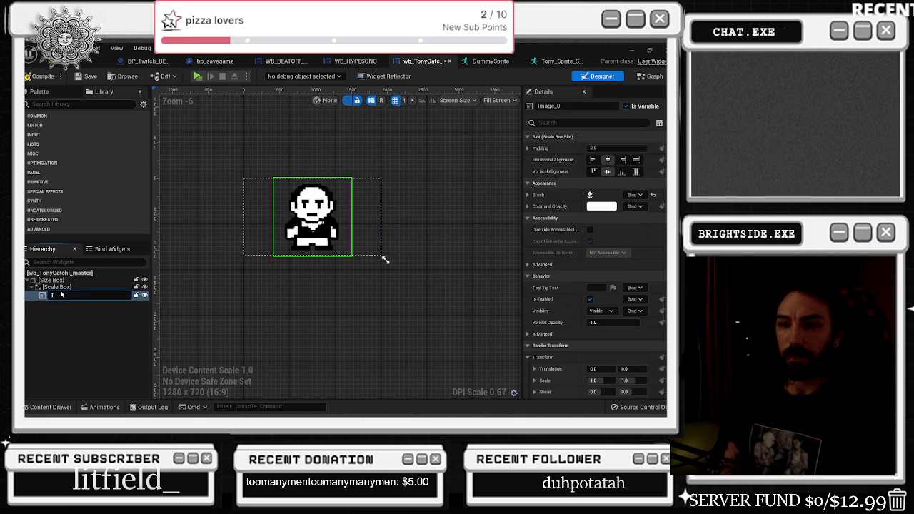
type("onySprite")
key("Return")
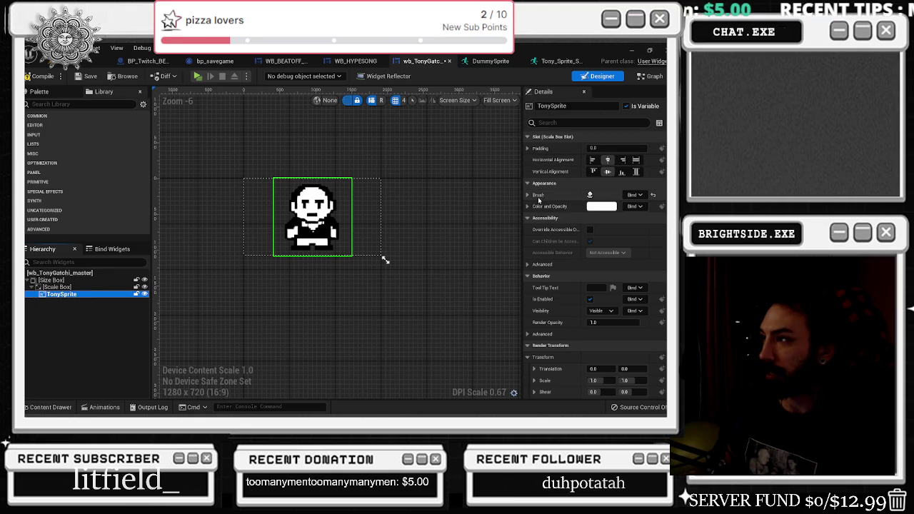
scroll(593, 205, "down", 5)
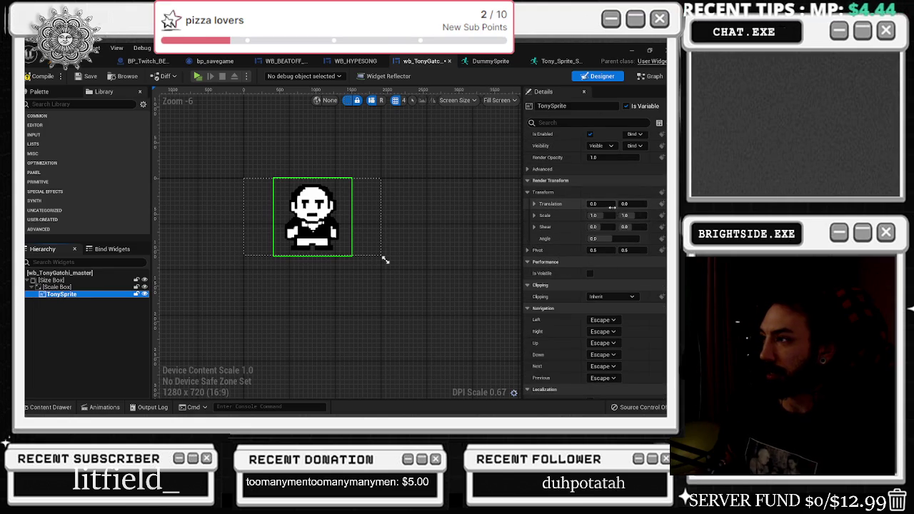
Set TonySprite's render scale to 0.3 on X and 0.2 on Y
mouse_move(598, 215)
left_mouse_down()
mouse_move(586, 215)
mouse_move(619, 215)
mouse_move(590, 215)
left_mouse_up()
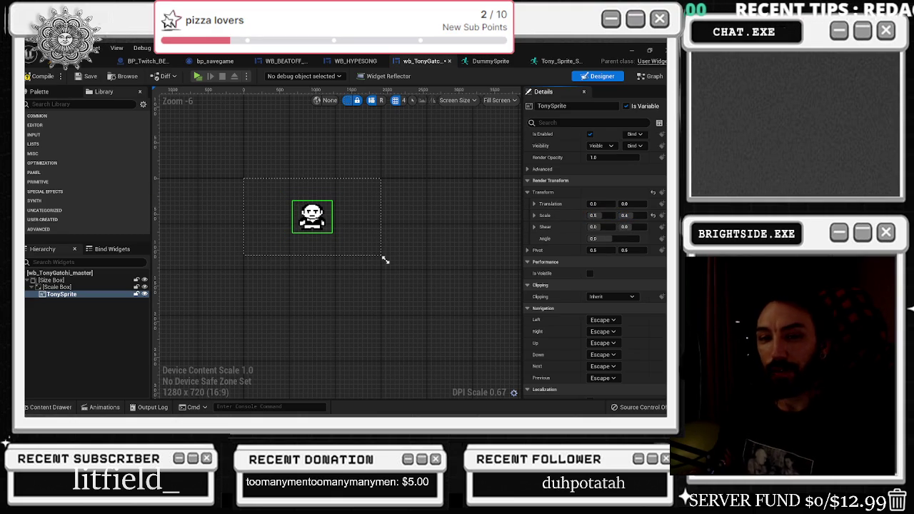
left_click(625, 215)
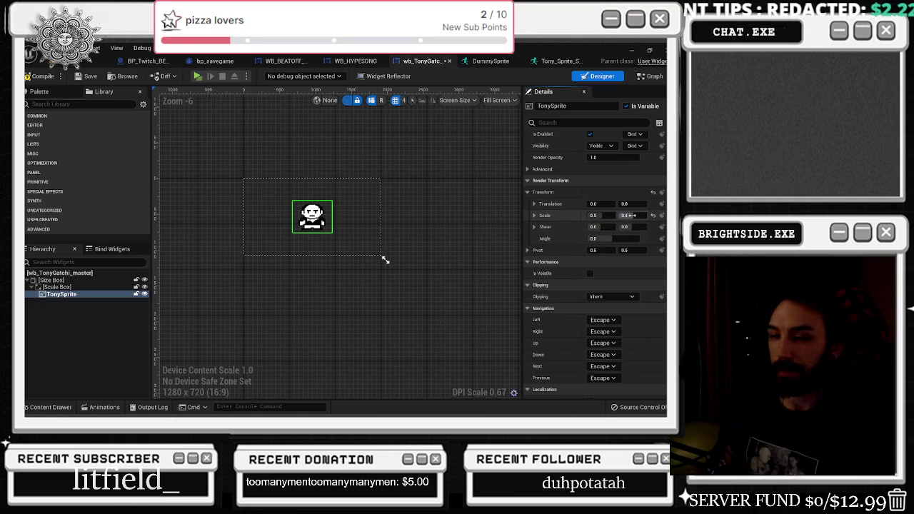
type("0.2")
key("Return")
left_click(594, 215)
type("0.3")
key("Return")
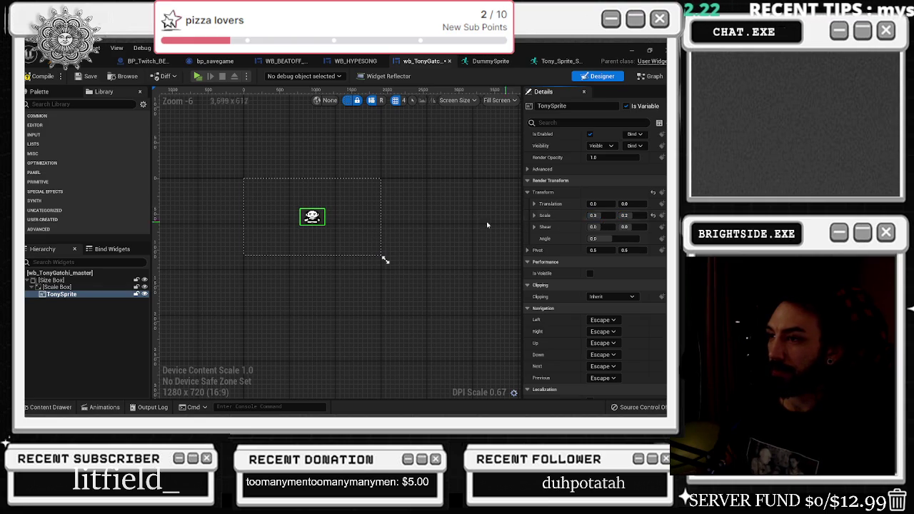
Nudge TonySprite's translation, then reset its position back to 0, 0
scroll(346, 216, "up", 2)
left_click_drag(594, 203, 631, 203)
scroll(393, 178, "down", 2)
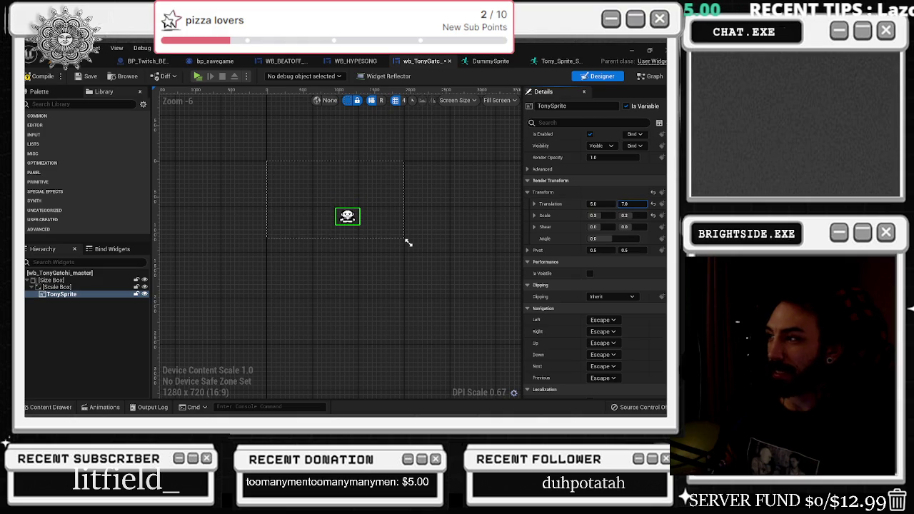
scroll(593, 250, "up", 1)
left_click(534, 231)
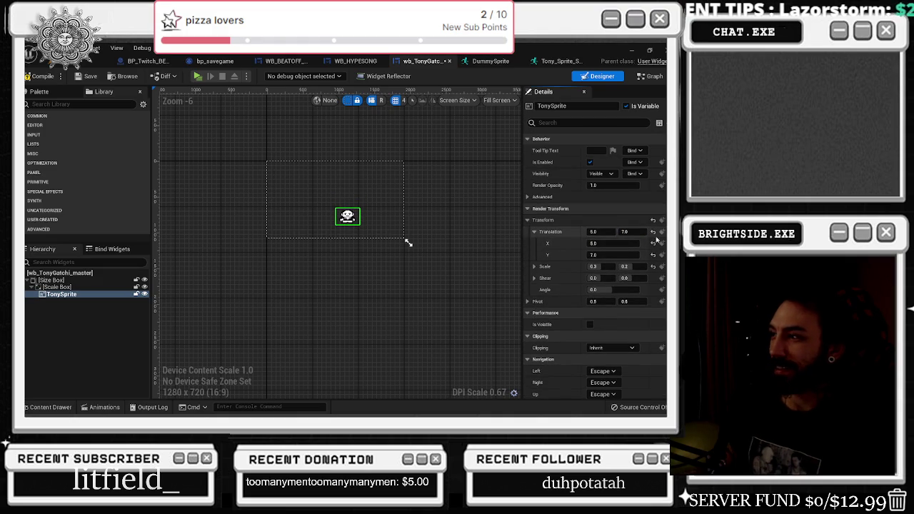
left_click(653, 231)
scroll(620, 214, "up", 4)
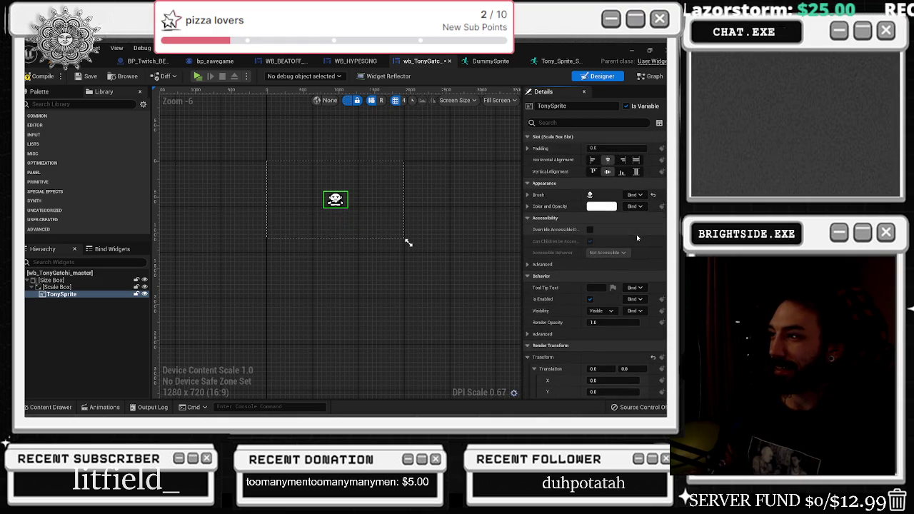
scroll(632, 288, "down", 4)
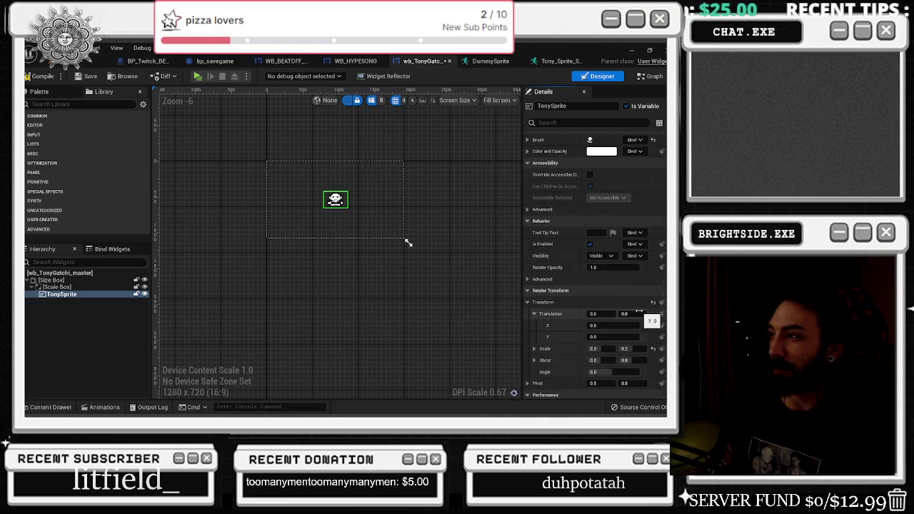
scroll(641, 296, "up", 3)
scroll(640, 306, "down", 3)
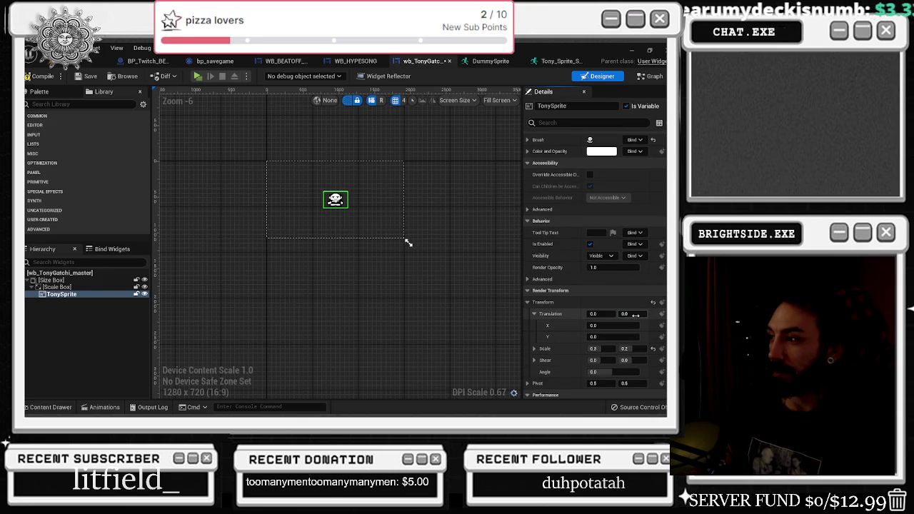
Try vertical scales of 0.5 and 0.2, settling on 0.3 to match X
key("Tab")
key("Tab")
key("Tab")
type("0.5")
key("Return")
type("0.2")
key("Return")
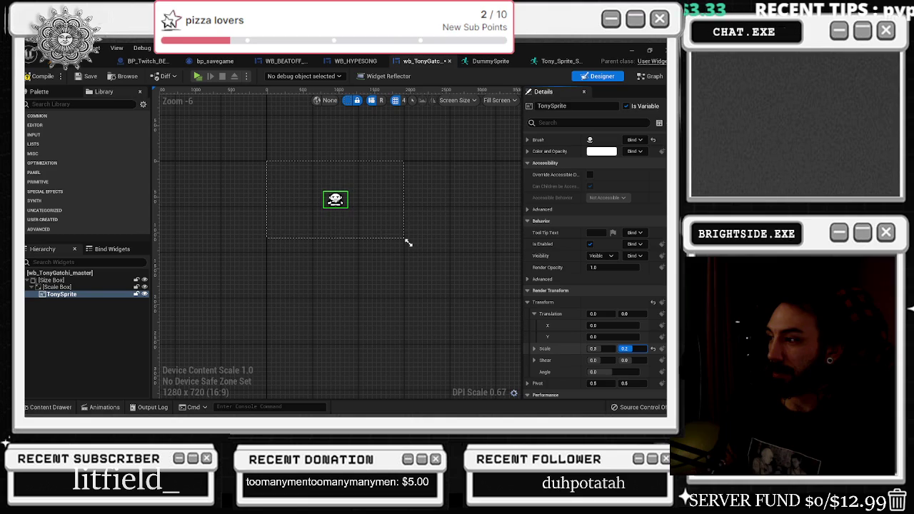
type("0.3")
key("Return")
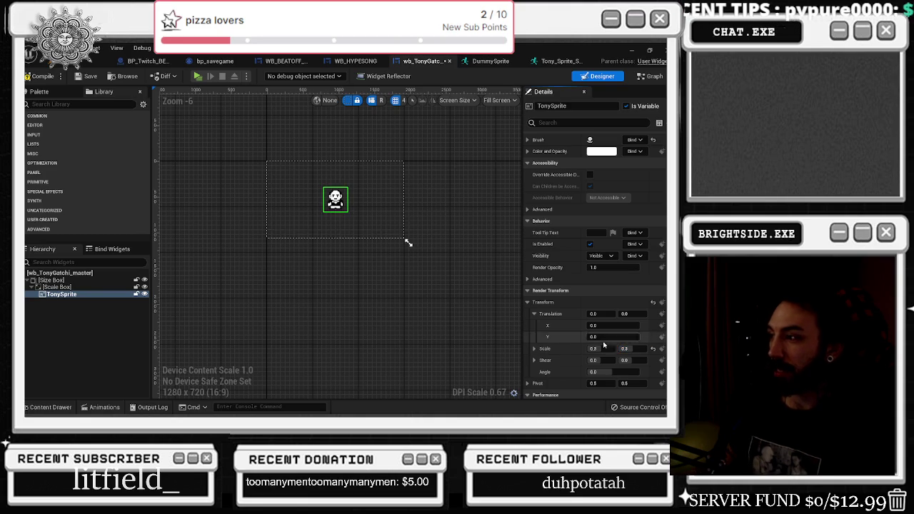
scroll(376, 204, "up", 1)
scroll(384, 192, "down", 1)
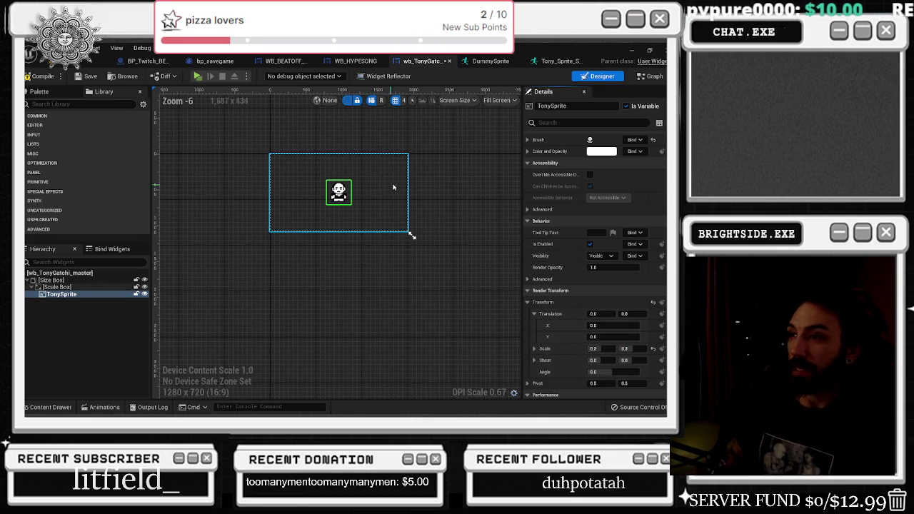
Lower TonySprite slightly by dragging its Translation Y to about 5
left_click_drag(419, 147, 414, 184)
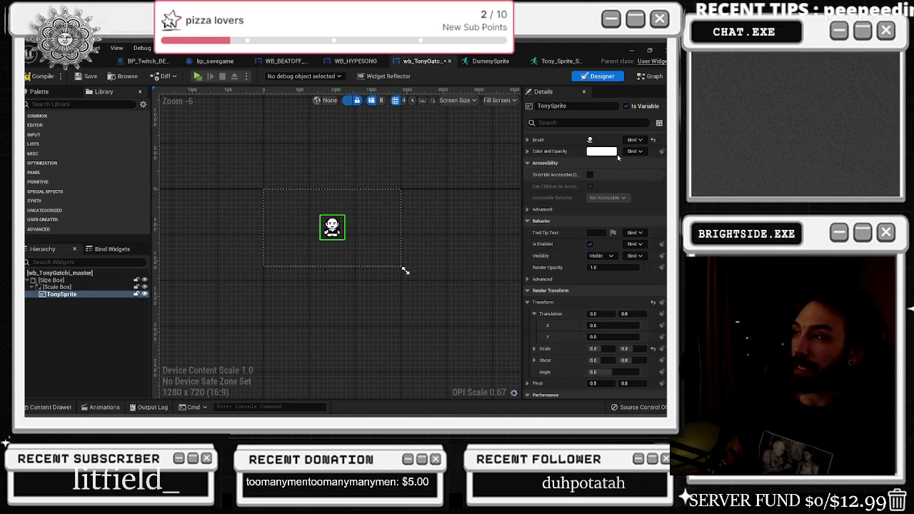
scroll(620, 302, "down", 1)
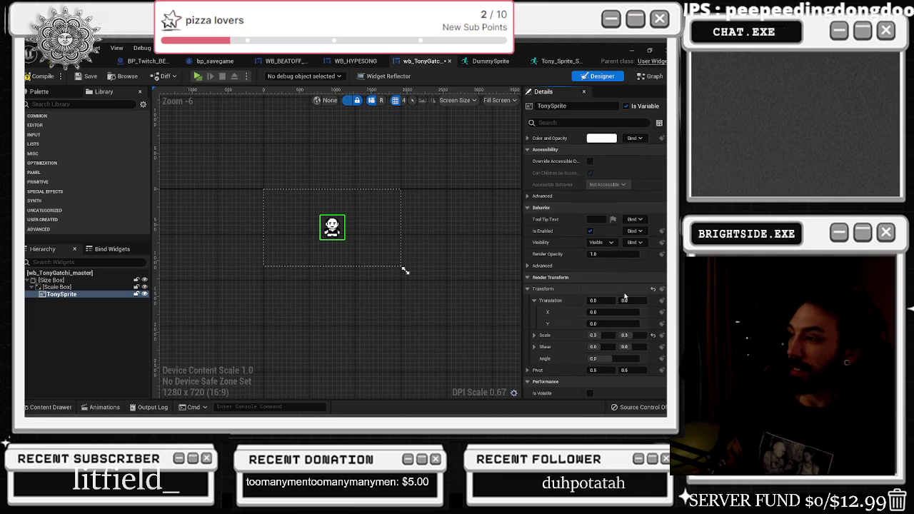
scroll(620, 302, "up", 5)
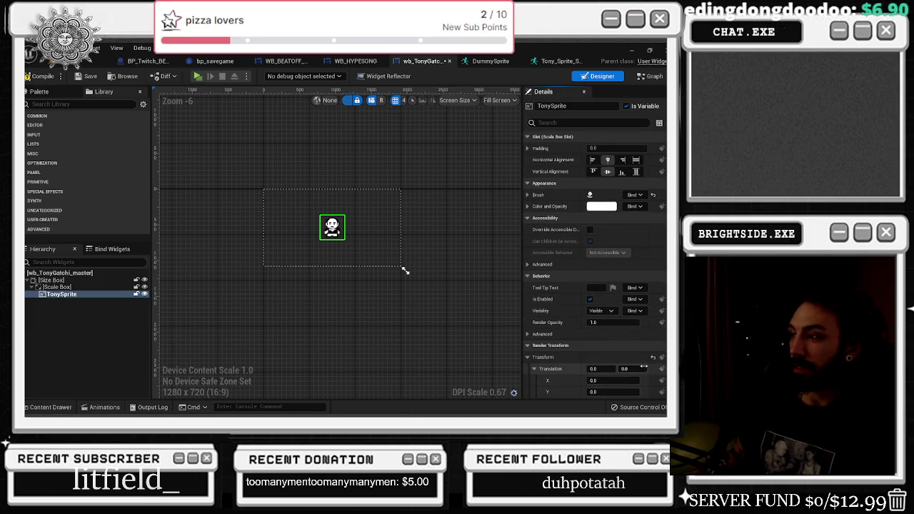
left_click_drag(633, 368, 648, 368)
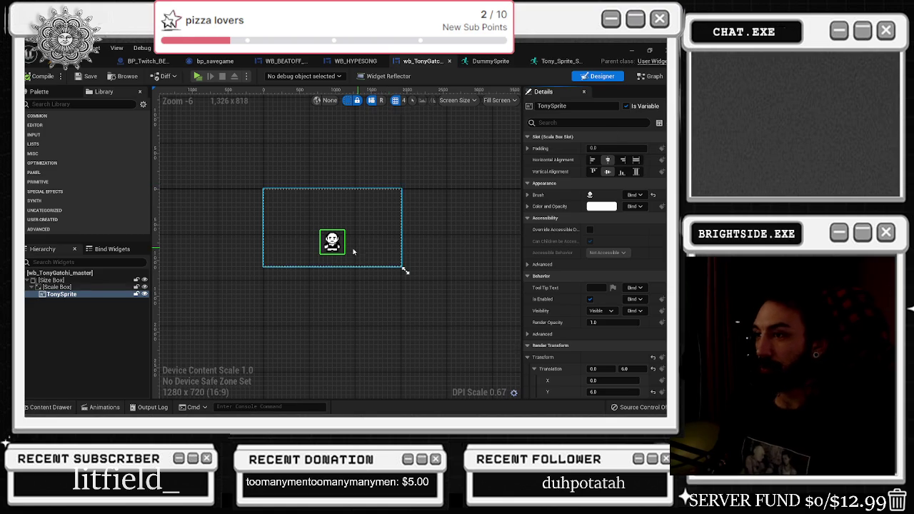
scroll(353, 251, "up", 2)
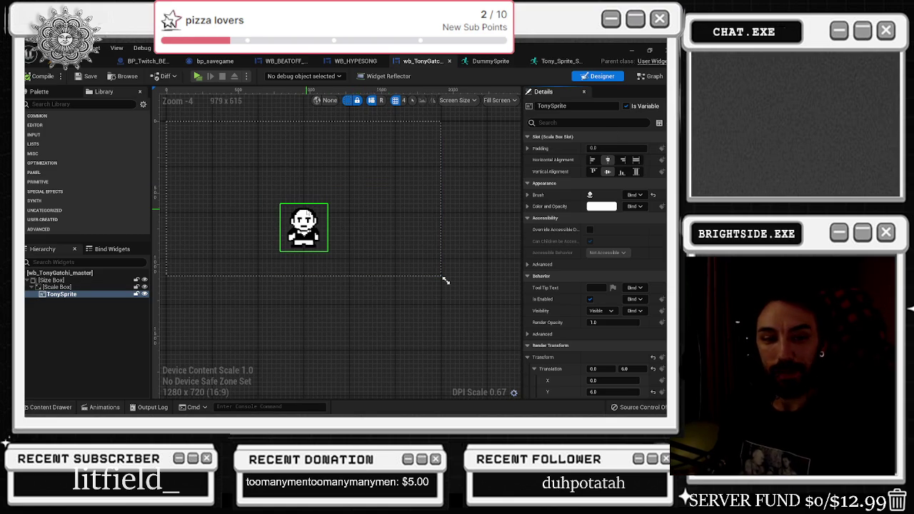
scroll(321, 155, "down", 1)
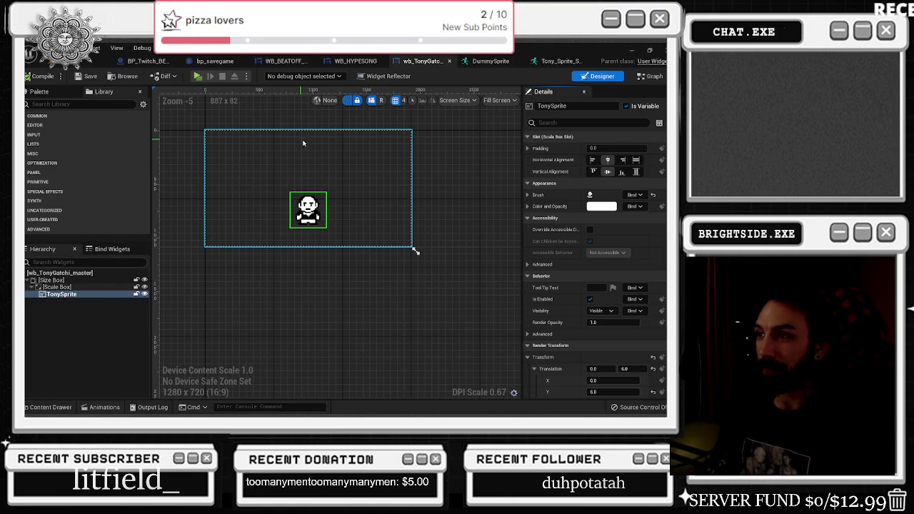
Pan the designer canvas and expand the Brush section showing the 32 × 32 image size
left_click_drag(244, 181, 269, 207)
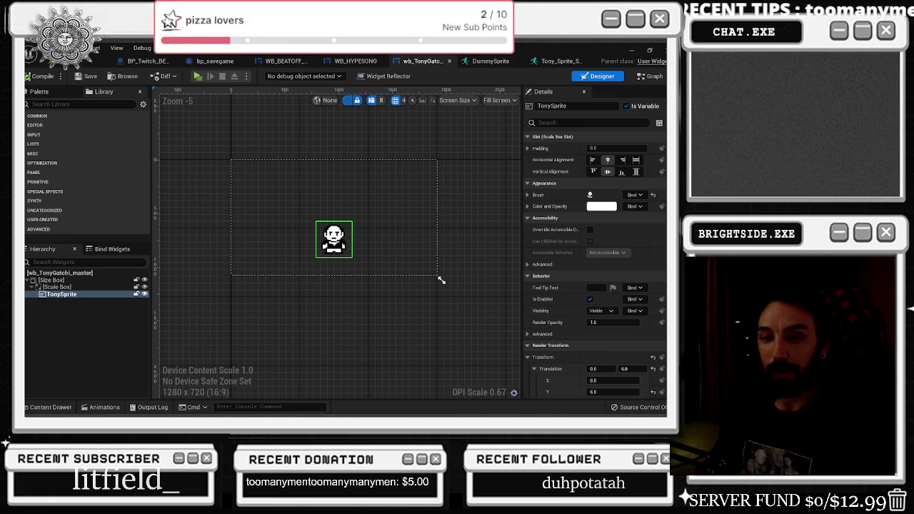
mouse_move(471, 210)
left_mouse_down()
mouse_move(383, 245)
mouse_move(364, 265)
left_mouse_up()
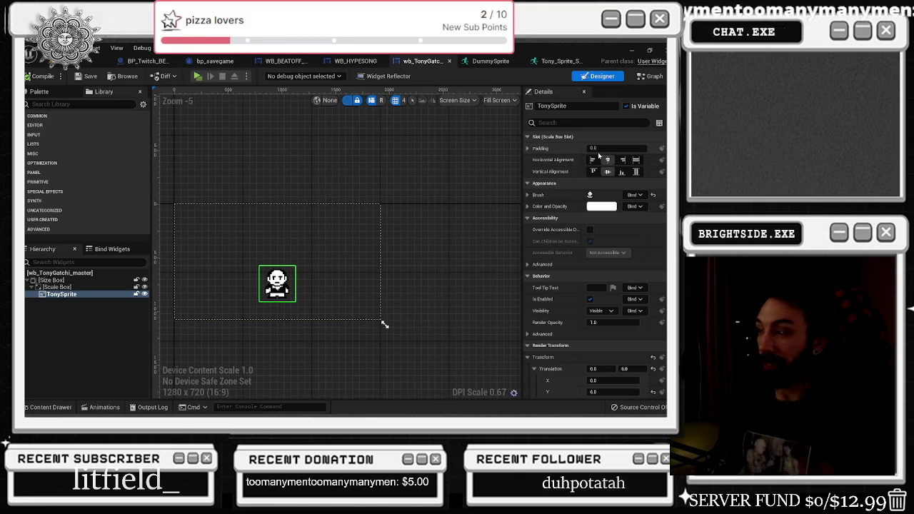
left_click(528, 195)
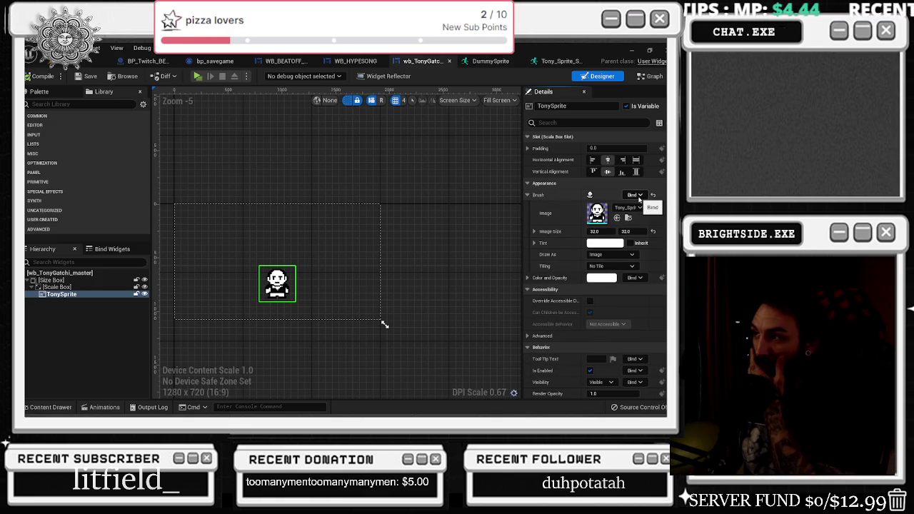
Fix the typo in the widget search and select TonySprite in the widget hierarchy
scroll(624, 252, "down", 2)
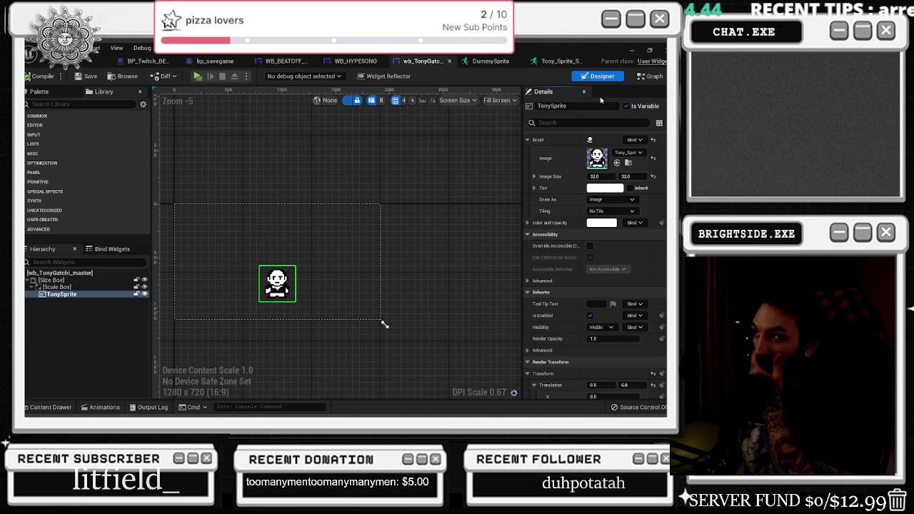
left_click(47, 407)
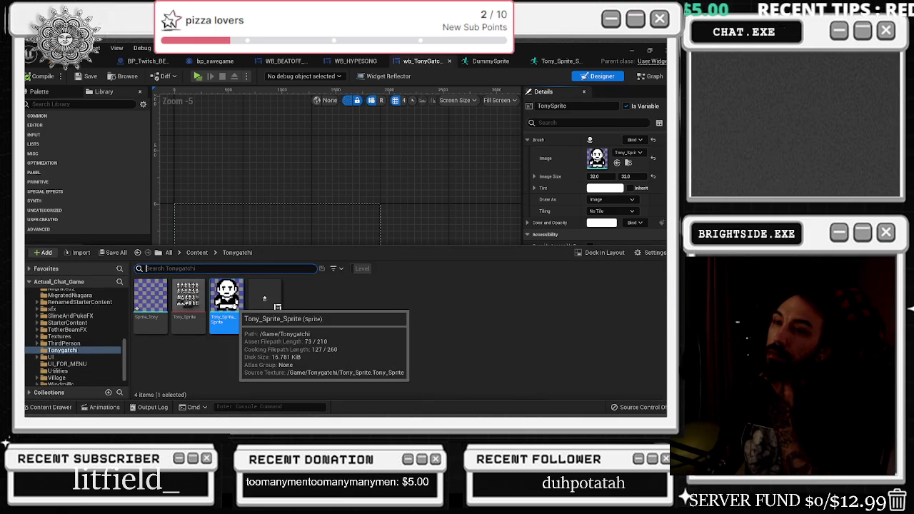
left_click(73, 104)
type("spt")
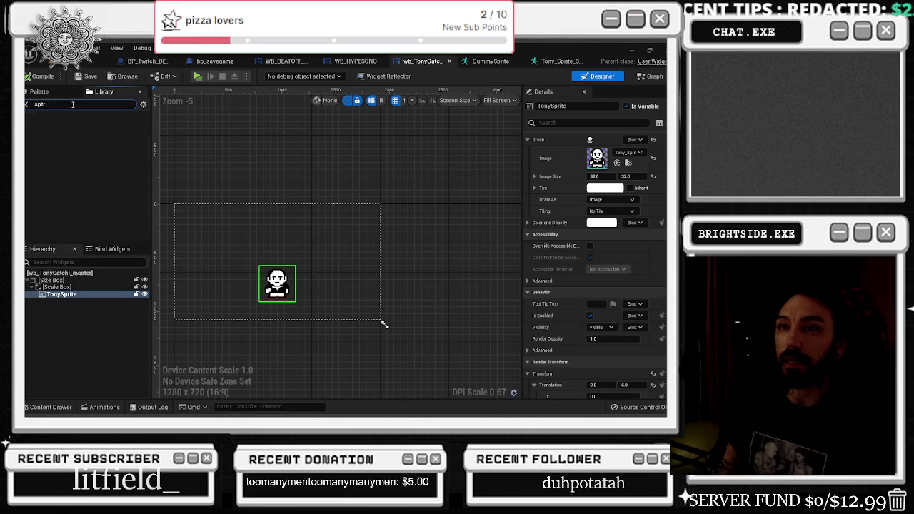
key("BackSpace")
key("BackSpace")
type("r")
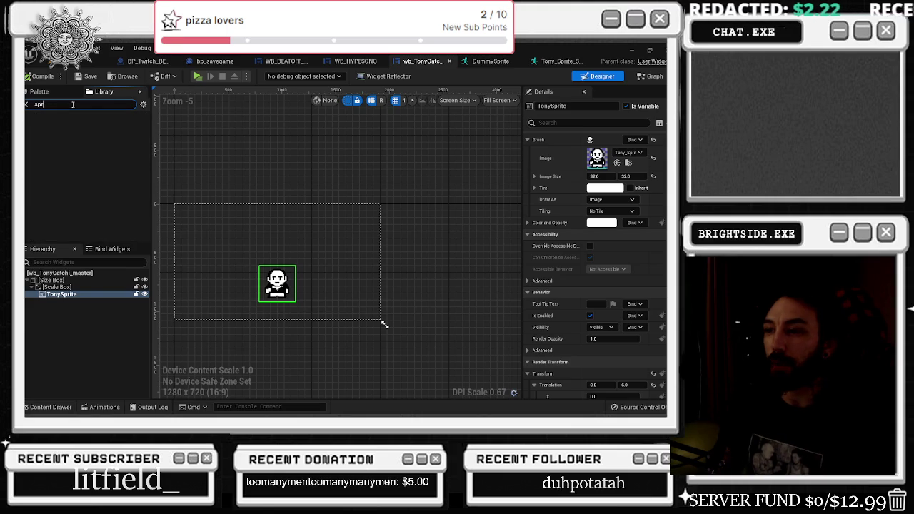
left_click(61, 294)
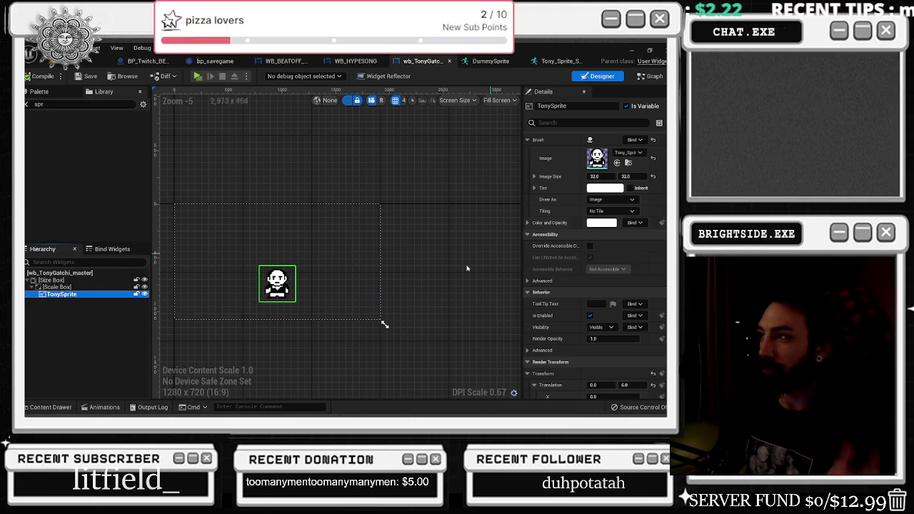
Open the Tony sprite asset from the Content Drawer in the Sprite Editor
left_click(50, 407)
double_click(233, 303)
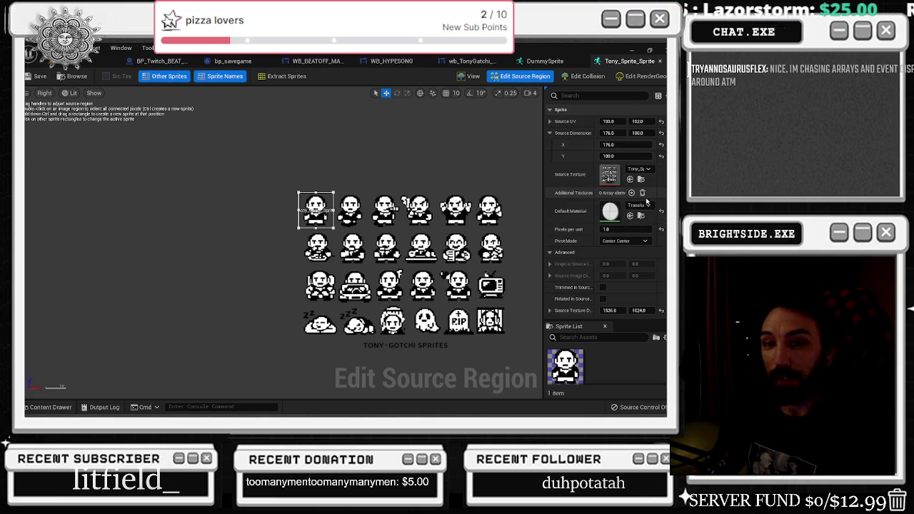
scroll(650, 203, "down", 3)
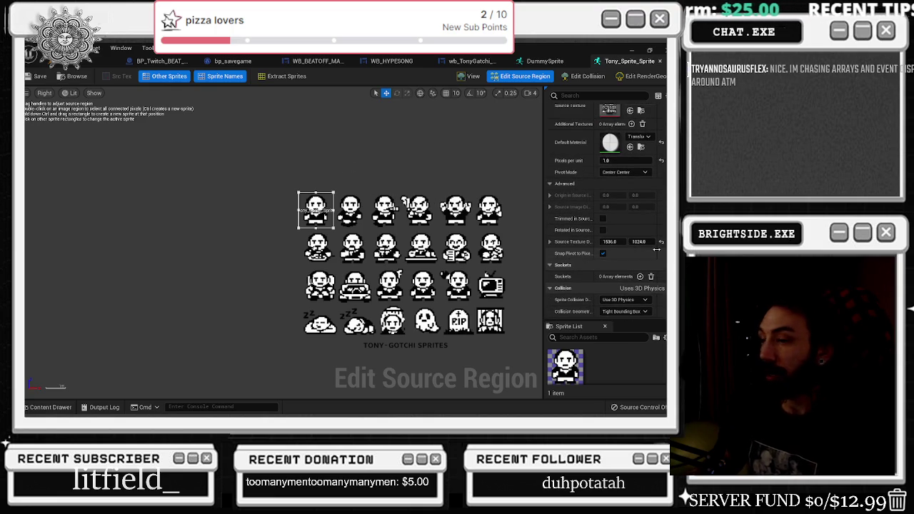
Bring up the Tonygatchi folder's Paper2D asset-creation options in the Content Drawer
key("ctrl+space")
right_click(307, 339)
mouse_move(335, 307)
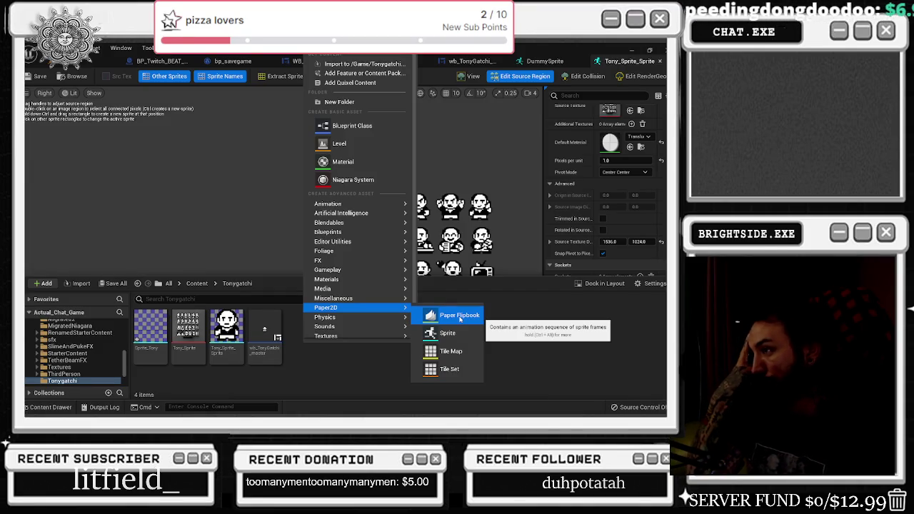
Dismiss the creation menu and hide the Content Drawer to view the full sprite sheet
left_click(499, 259)
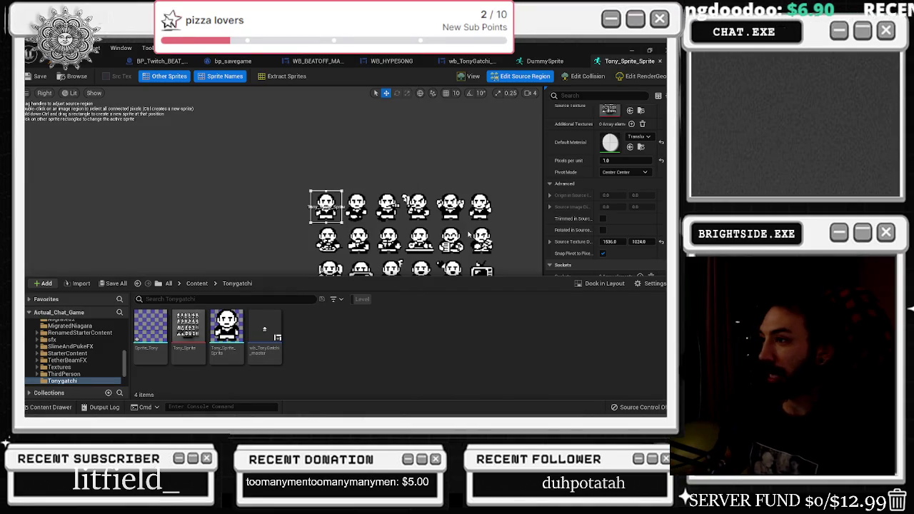
key("ctrl+space")
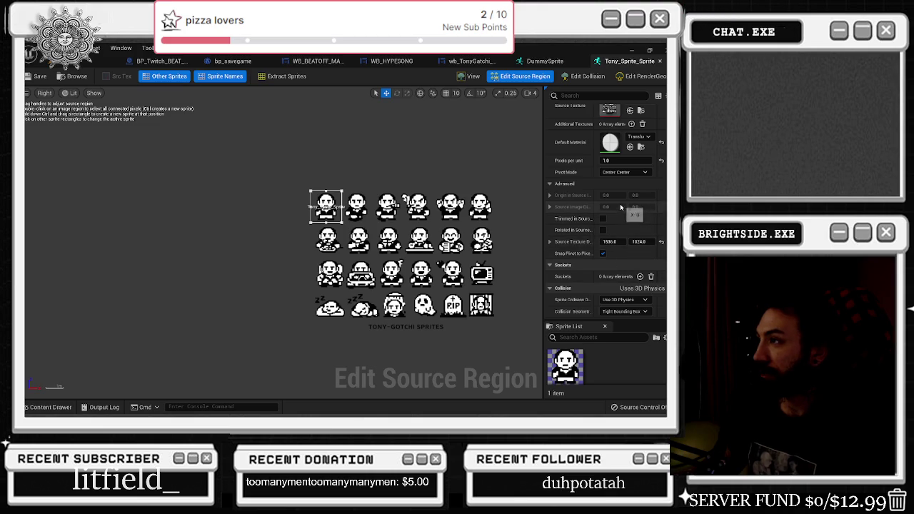
scroll(607, 200, "up", 2)
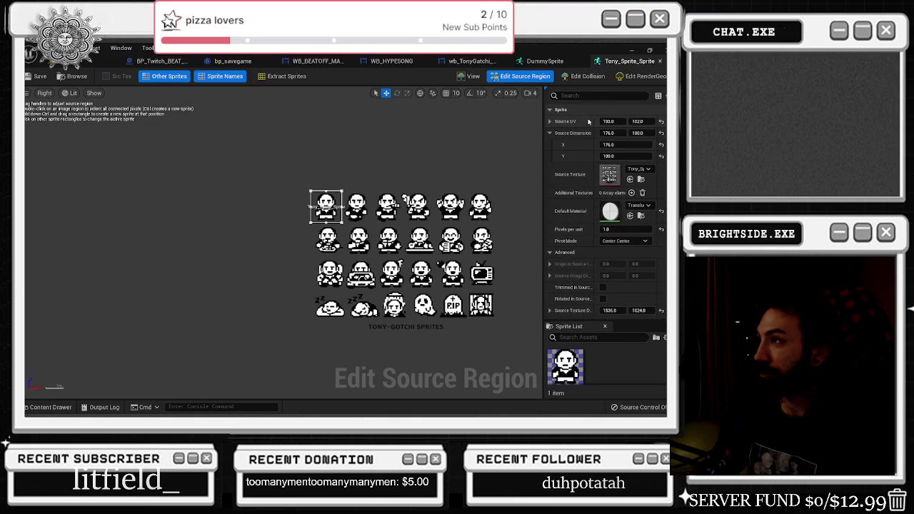
scroll(655, 240, "down", 3)
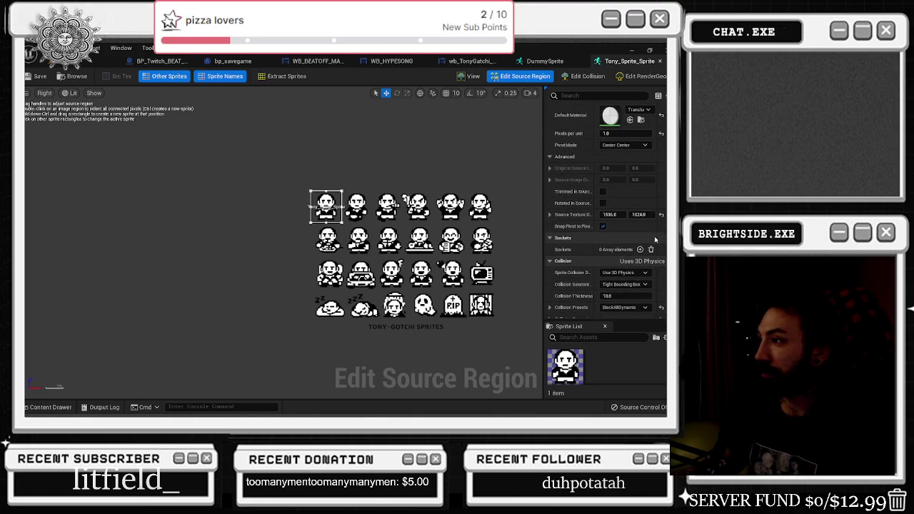
scroll(655, 240, "down", 2)
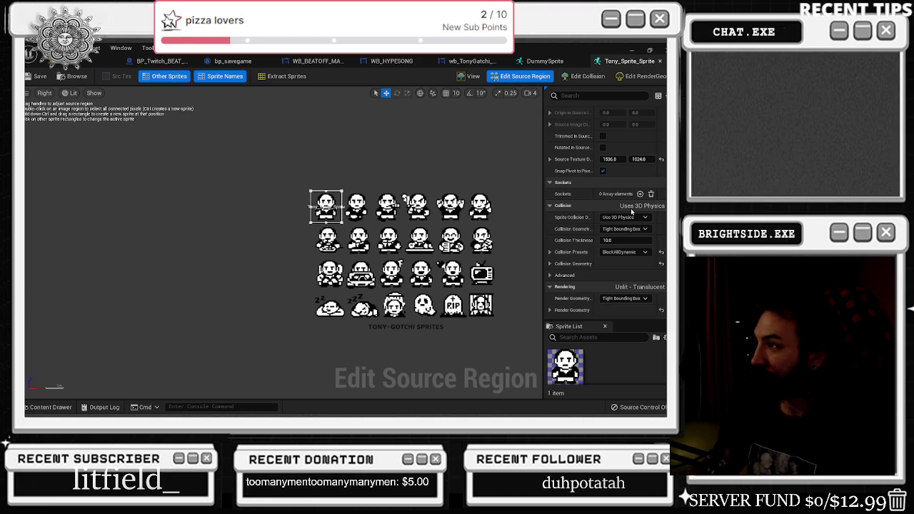
scroll(574, 210, "down", 1)
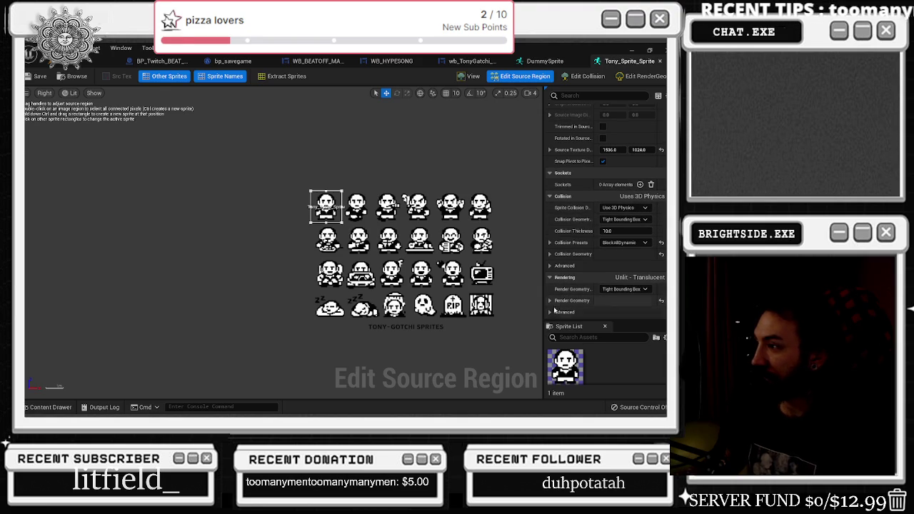
scroll(556, 308, "down", 1)
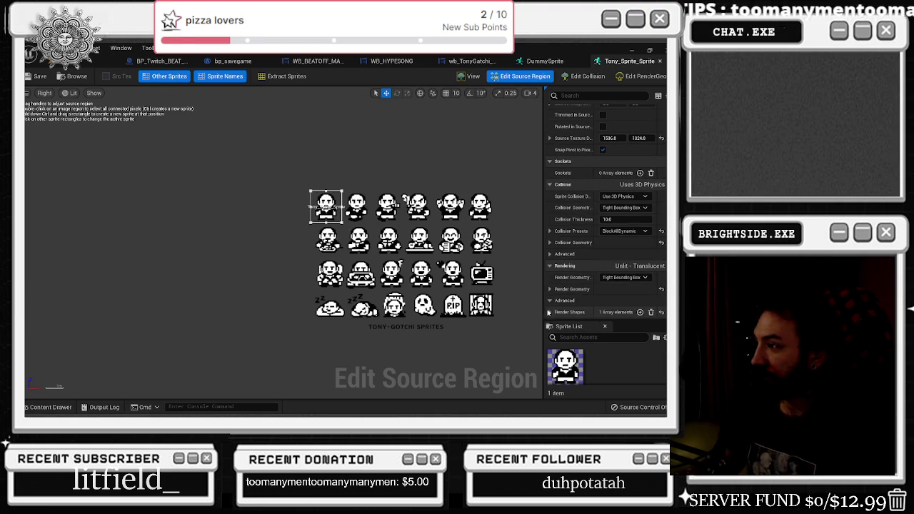
Expand Render Shapes and Index [0] to show Shape Type, Vertices, Box Size and Box Position
left_click(549, 312)
scroll(550, 307, "down", 1)
left_click(558, 311)
scroll(571, 300, "down", 3)
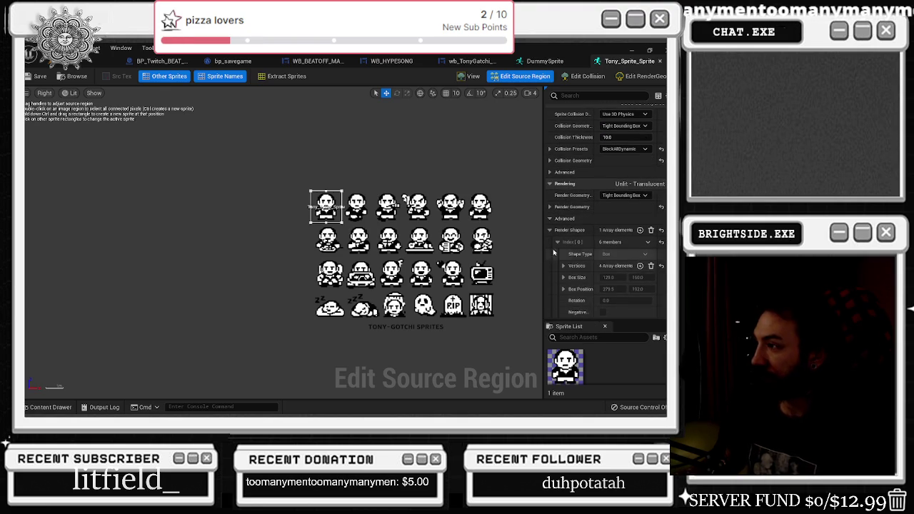
key("alt+Tab")
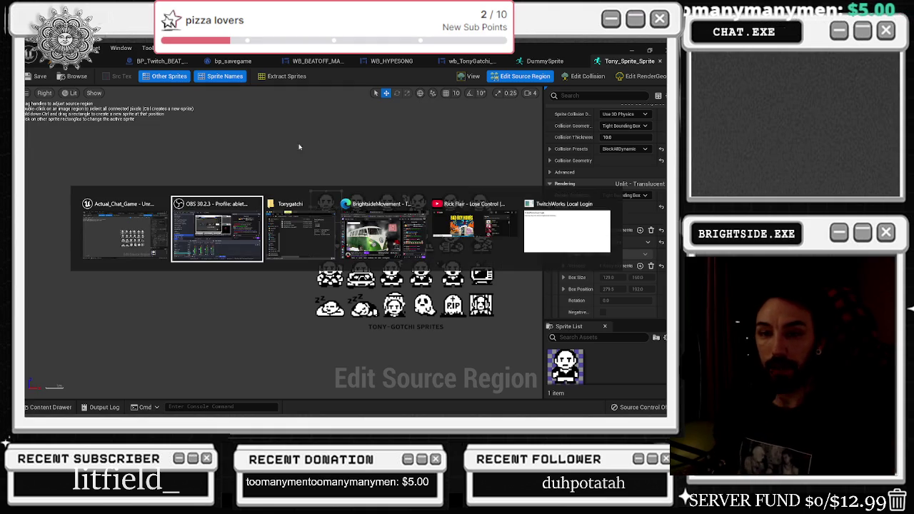
Switch to the browser and search YouTube for 'how to use sprite unireal enigne'
key("Tab")
key("Tab")
key("Tab")
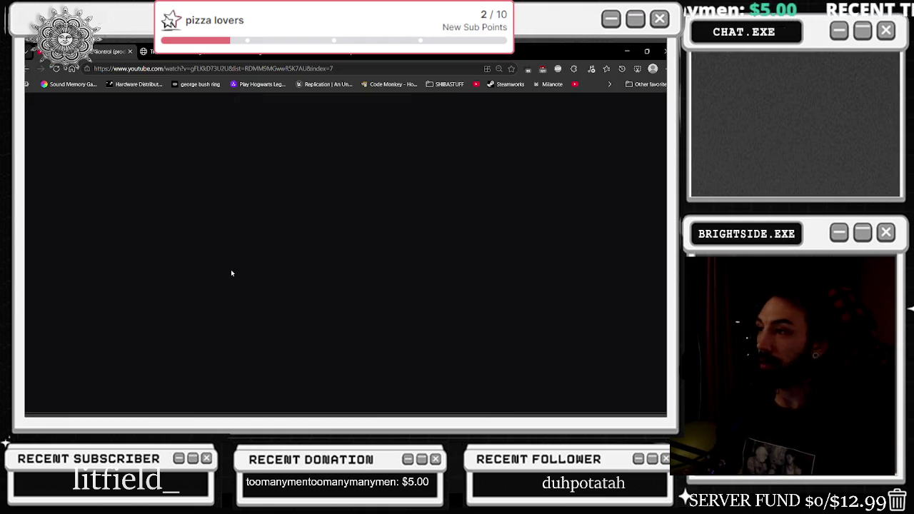
mouse_move(343, 52)
left_mouse_down()
mouse_move(313, 387)
mouse_move(291, 398)
mouse_move(275, 206)
mouse_move(270, 303)
mouse_move(258, 146)
left_mouse_up()
left_click(208, 190)
type("sprite")
key("BackSpace")
key("BackSpace")
key("BackSpace")
type("how to use sprite uni")
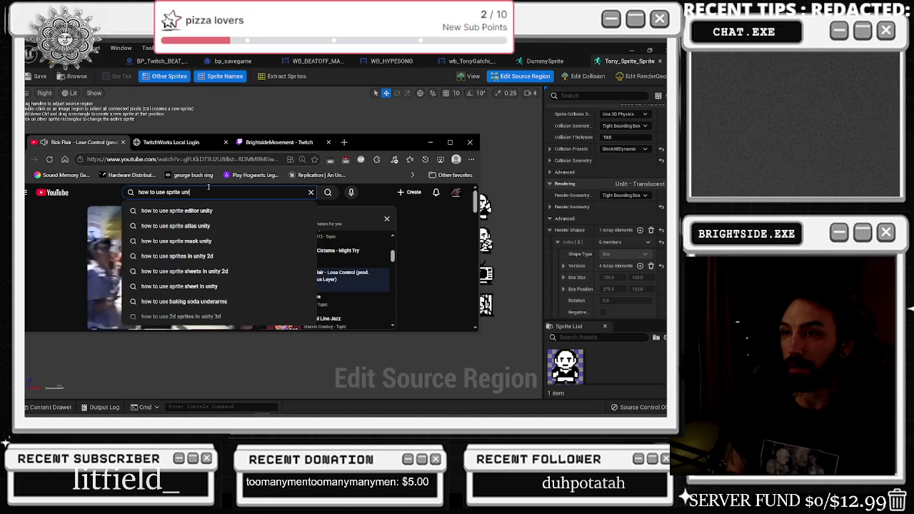
type("real enigne")
key("Return")
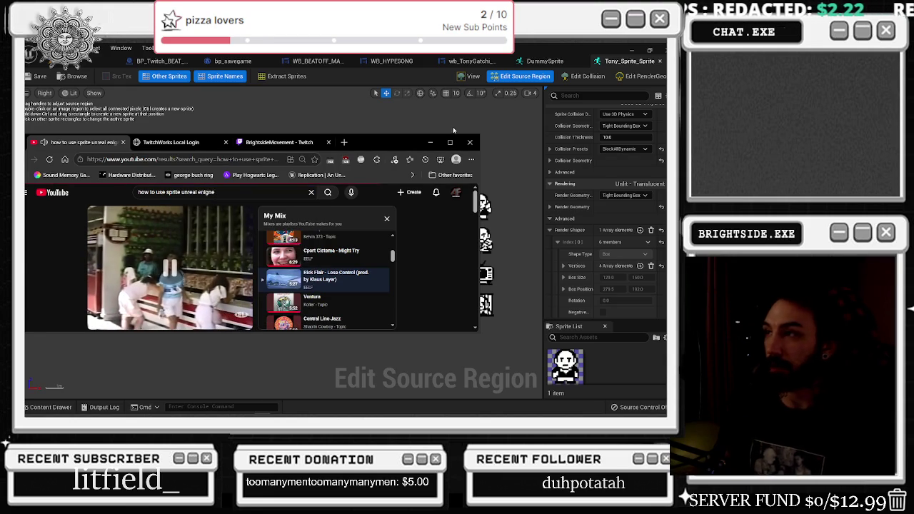
Maximize the browser and scroll through the Paper 2D sprite tutorial results
left_click(450, 142)
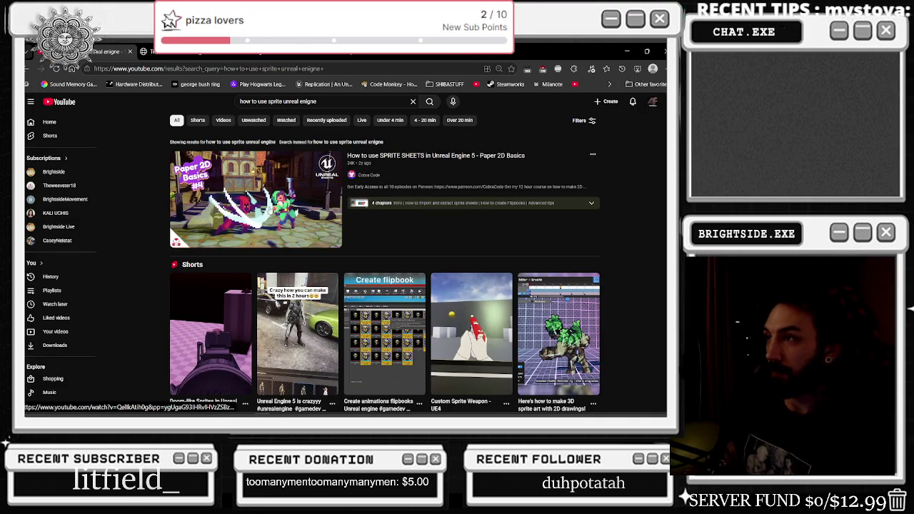
scroll(367, 255, "down", 3)
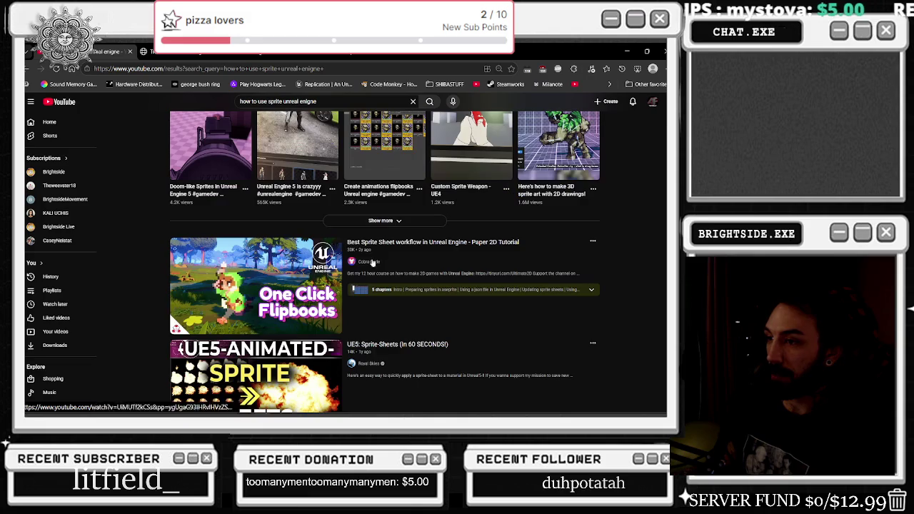
mouse_move(490, 415)
mouse_move(243, 293)
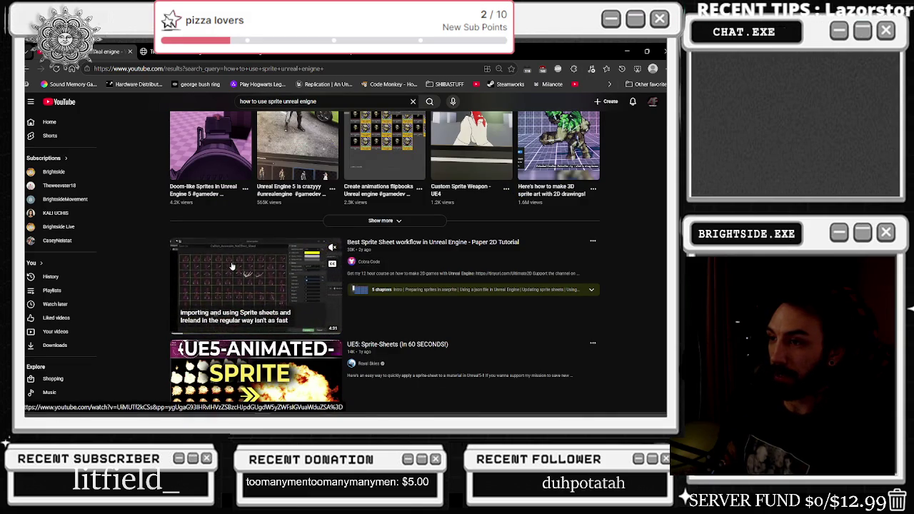
scroll(243, 257, "down", 1)
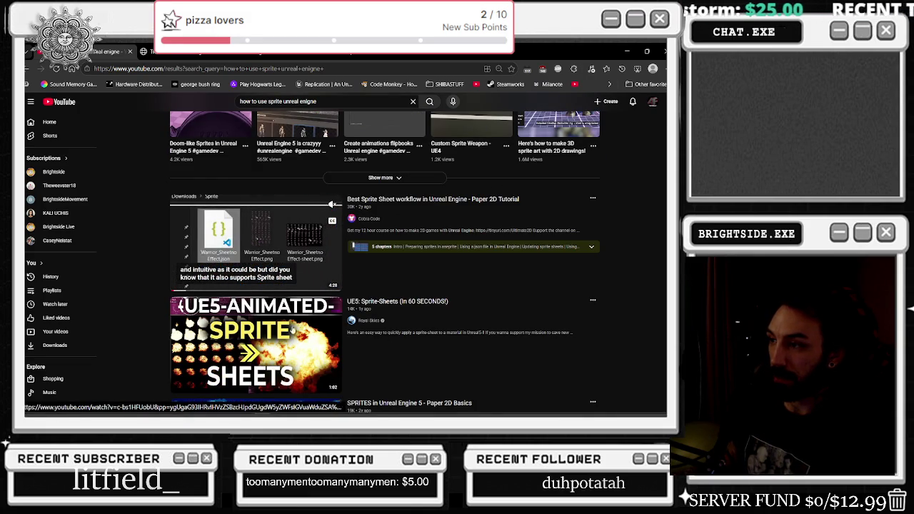
Play the 'UE5: Sprite-Sheets (In 60 SECONDS!)' tutorial and pause it at the material graph
left_click(371, 308)
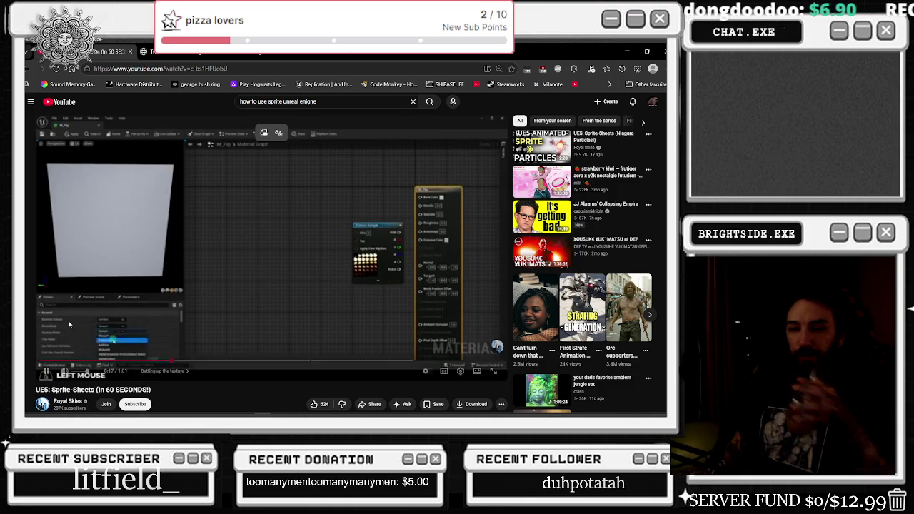
mouse_move(128, 272)
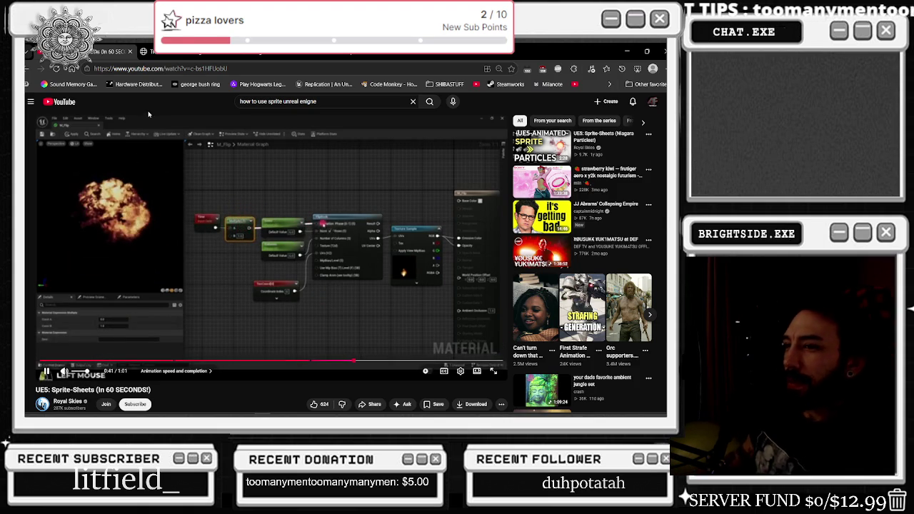
key("space")
Return to the search results and start 'SPRITES in Unreal Engine 5 - Paper 2D Basics'
left_click(29, 69)
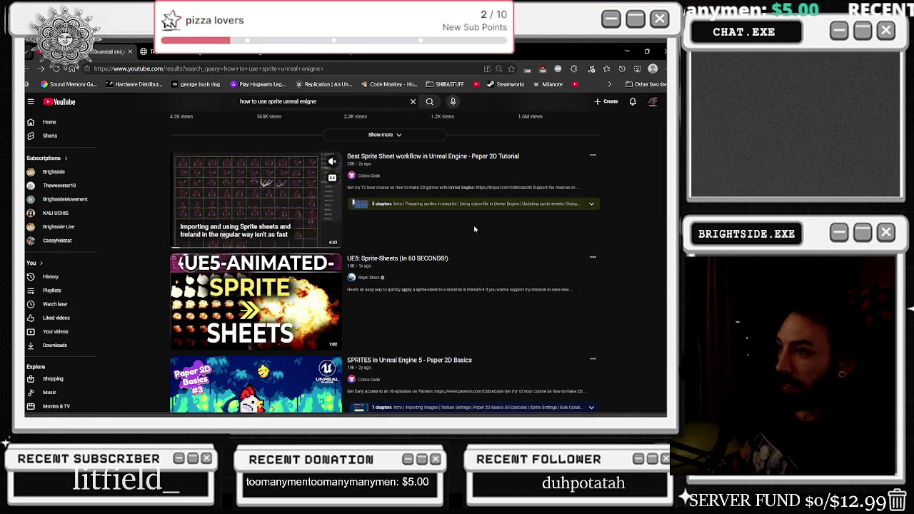
scroll(473, 229, "down", 2)
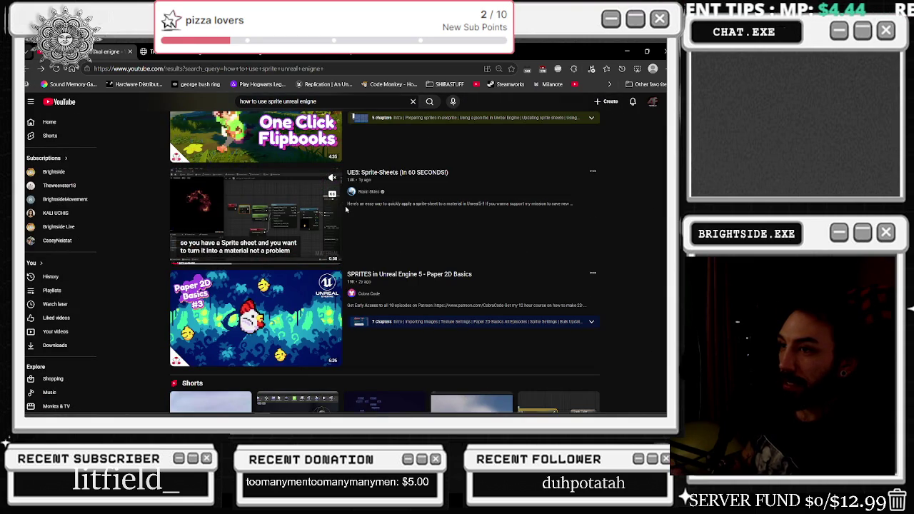
scroll(414, 302, "down", 2)
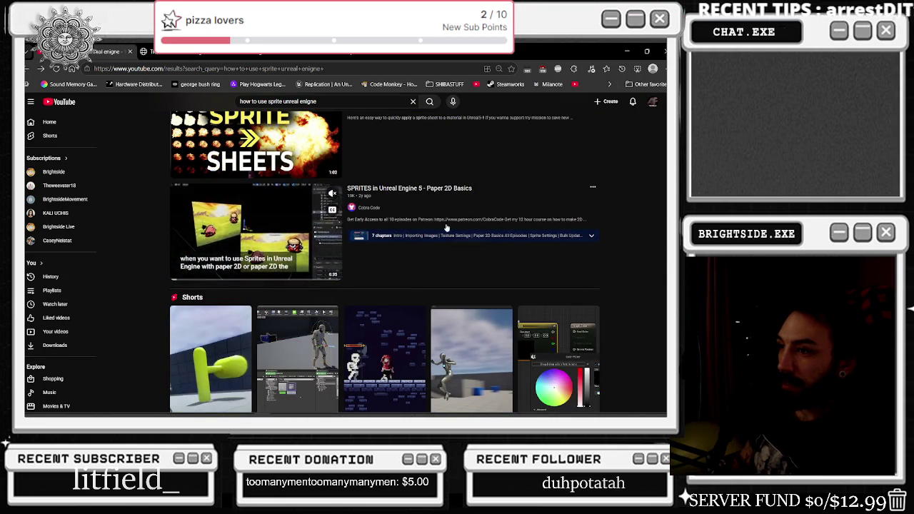
left_click(278, 239)
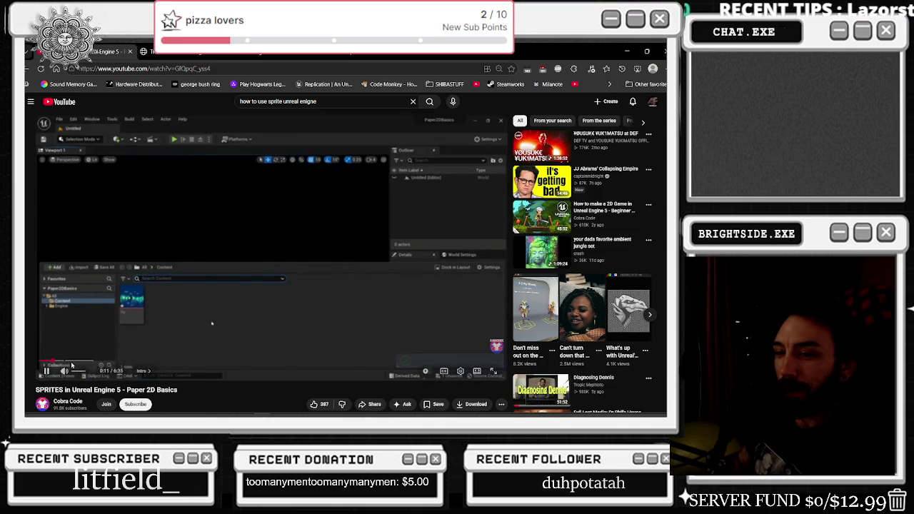
Skip through the importing, texture settings and chicken sprite parts to about 3:01
left_click(74, 362)
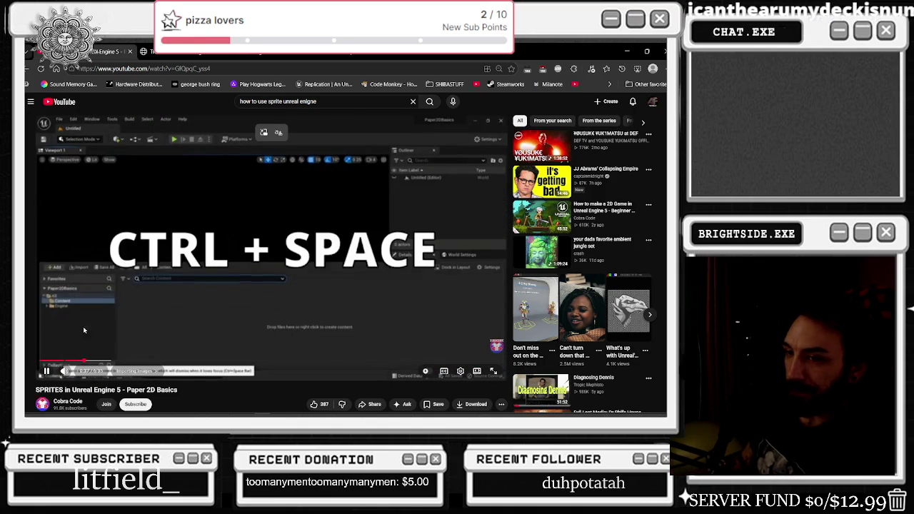
left_click(117, 362)
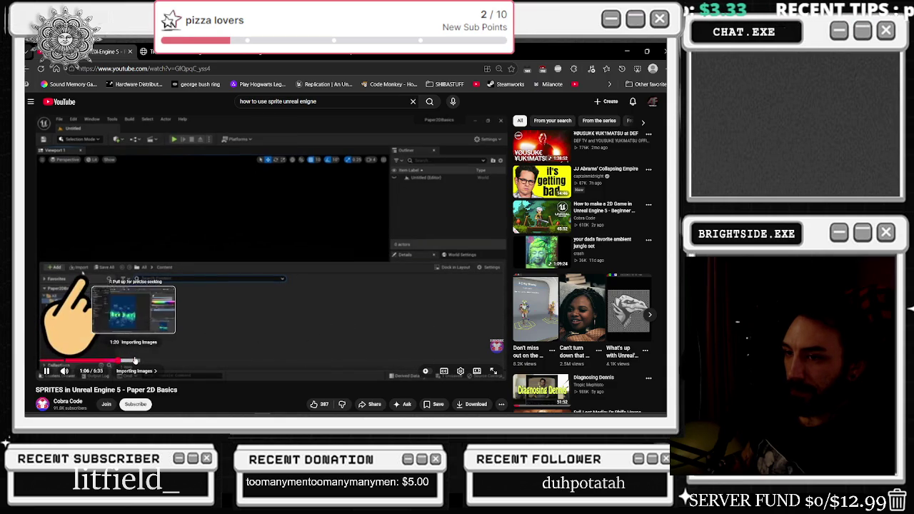
left_click(148, 363)
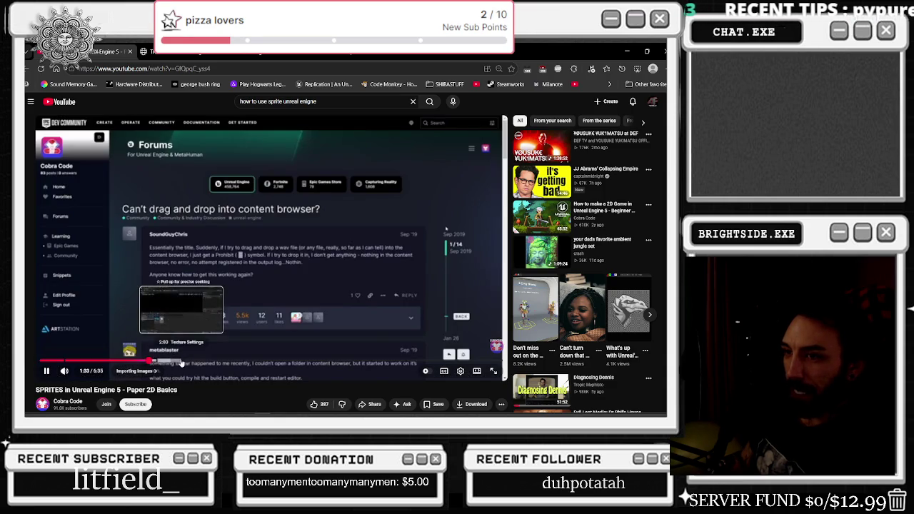
left_click(178, 362)
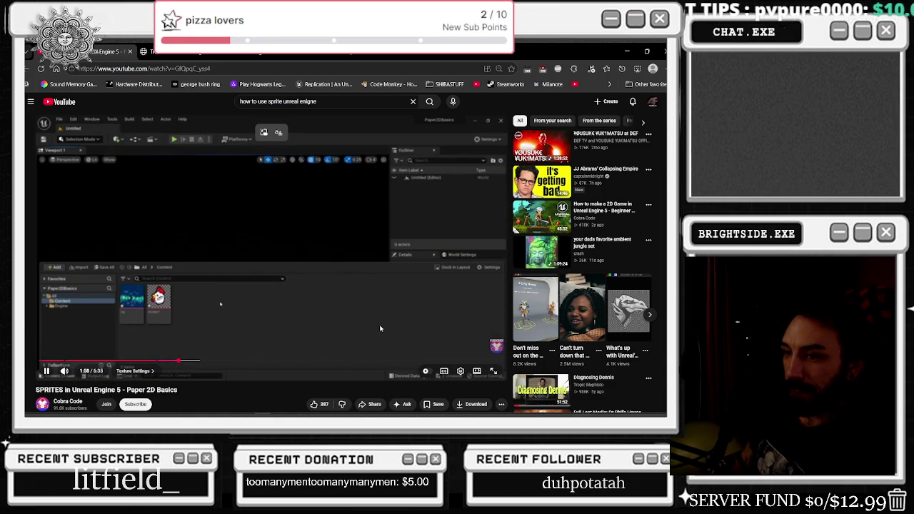
left_click(202, 362)
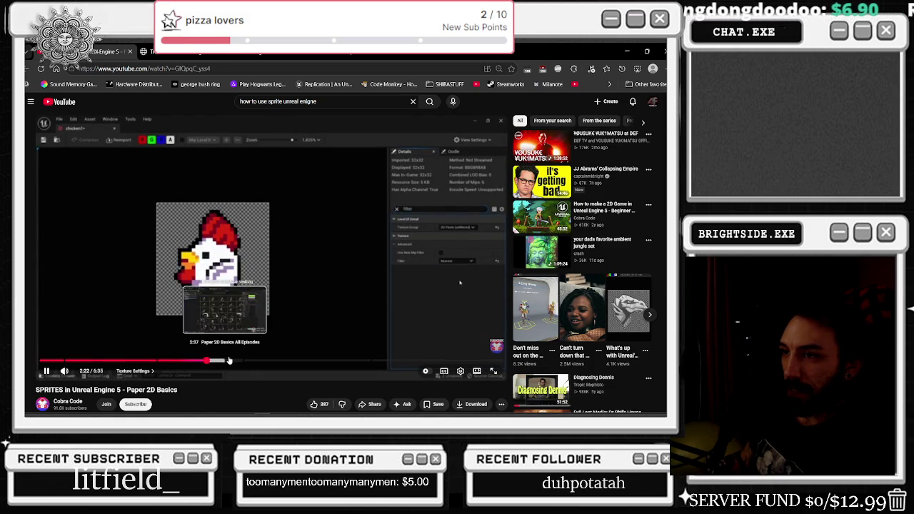
left_click_drag(224, 362, 225, 361)
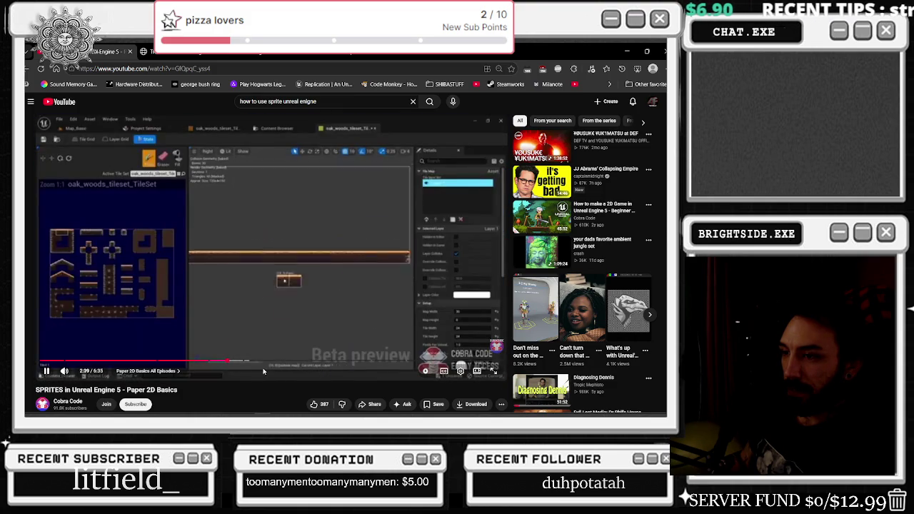
left_click(252, 361)
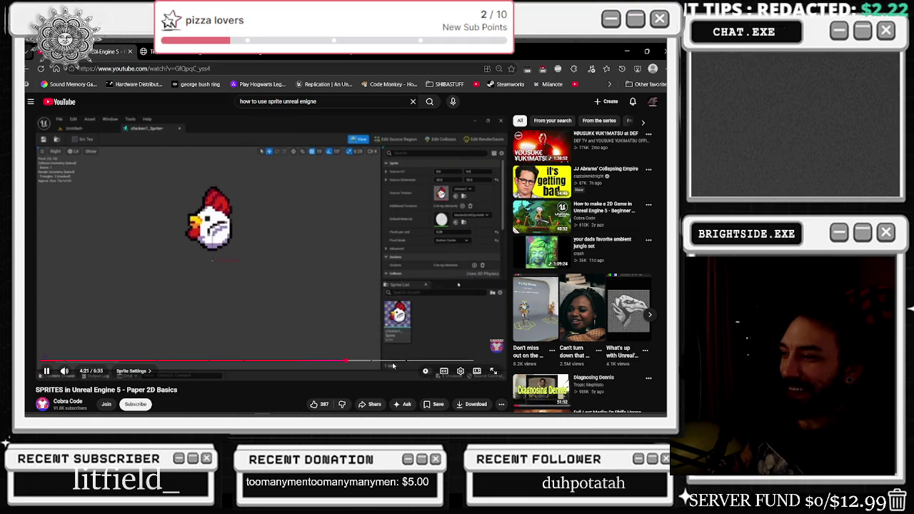
Preview the tutorial near 5:15, pause it, and return to the sprite search results
mouse_move(391, 361)
left_mouse_down()
mouse_move(410, 310)
mouse_move(461, 307)
left_mouse_up()
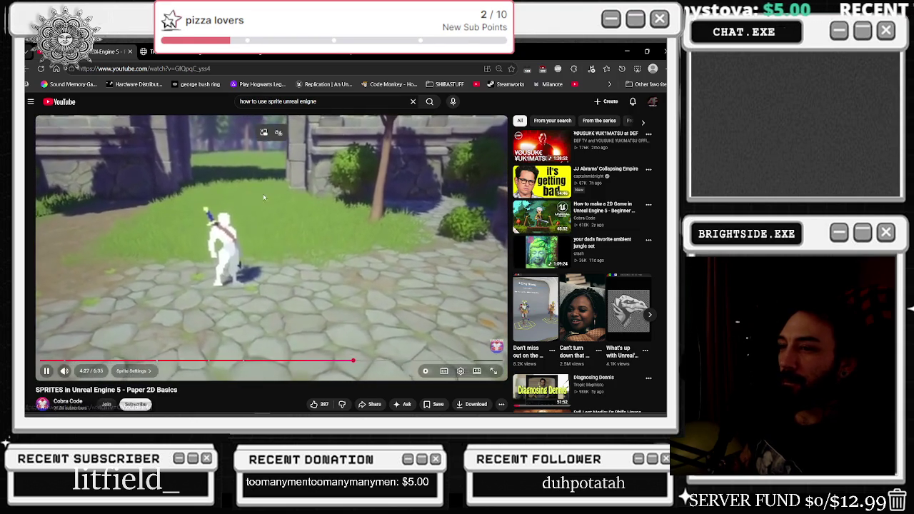
key("space")
left_click(29, 69)
scroll(223, 255, "down", 2)
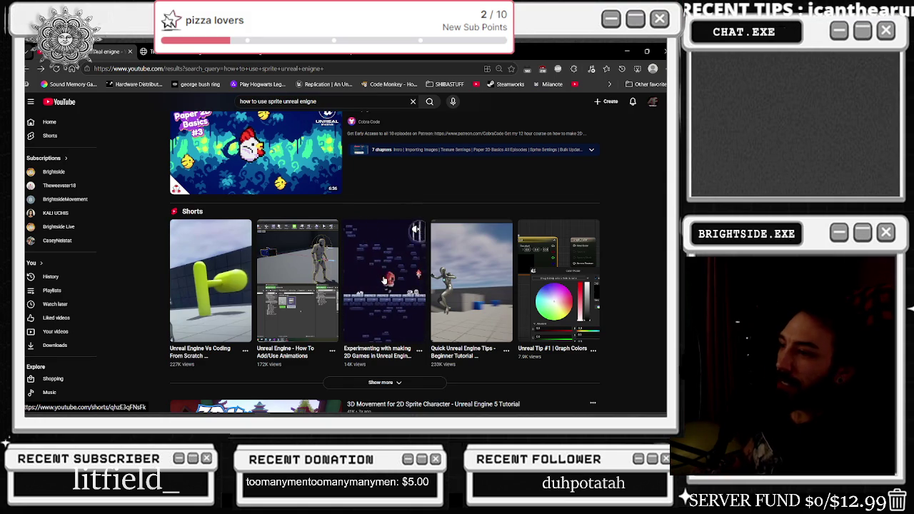
Go back to the music mix video, lower its volume slightly, and return to Unreal
scroll(384, 277, "down", 1)
scroll(428, 322, "down", 1)
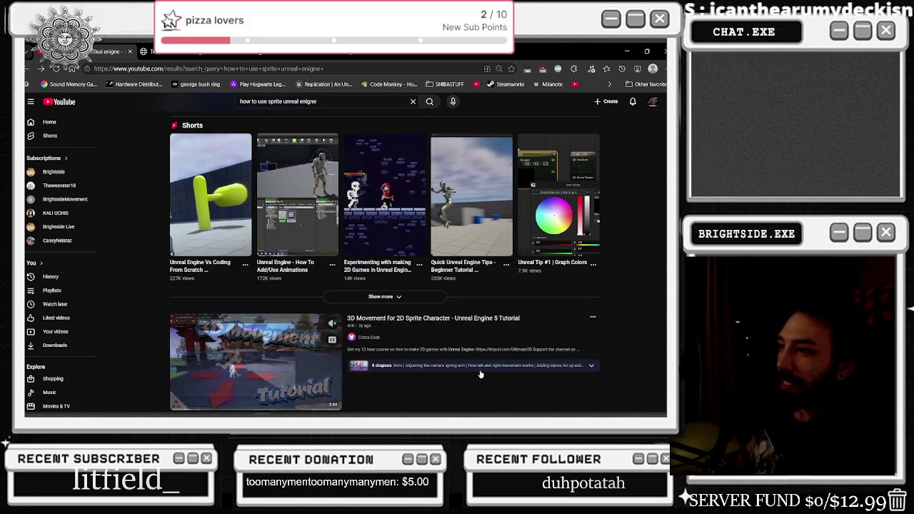
scroll(457, 361, "down", 1)
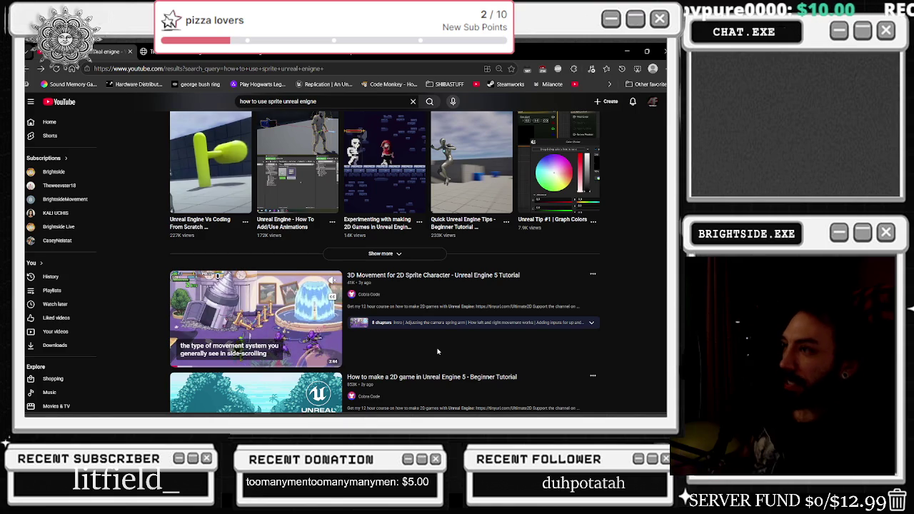
scroll(438, 351, "down", 2)
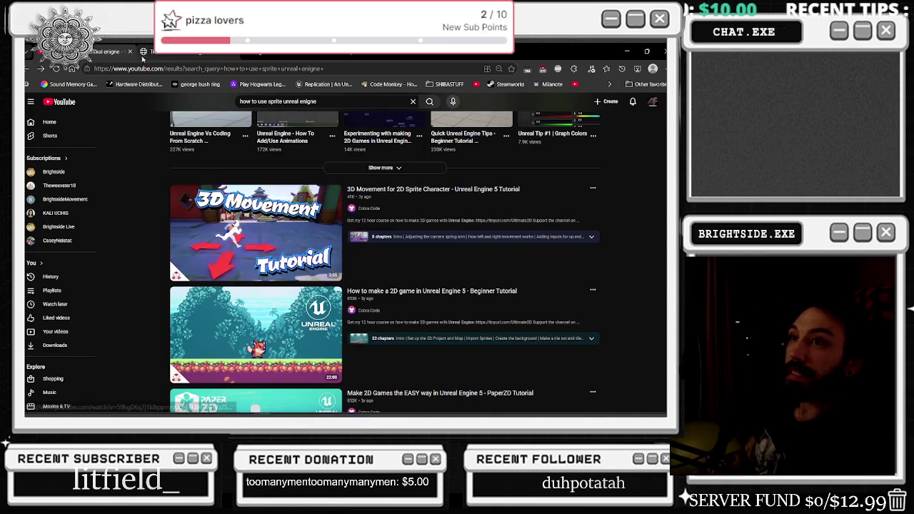
left_click(26, 70)
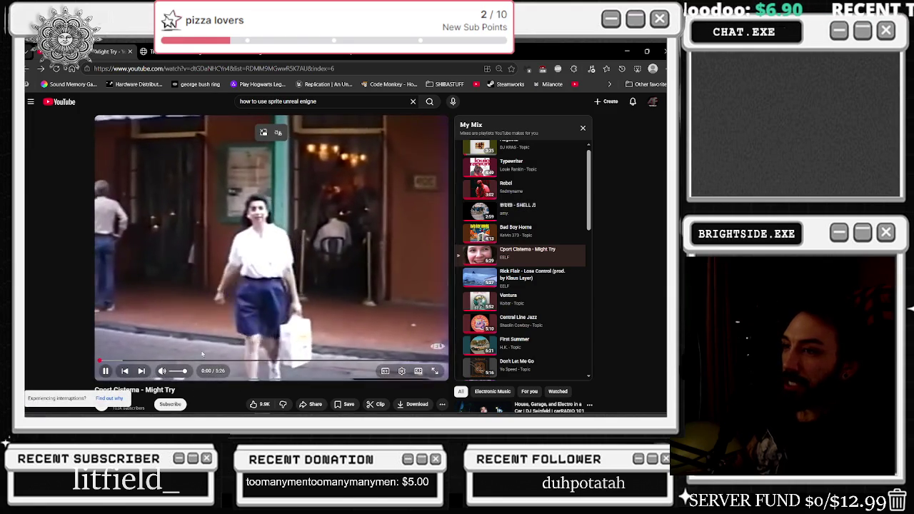
left_click_drag(178, 372, 172, 372)
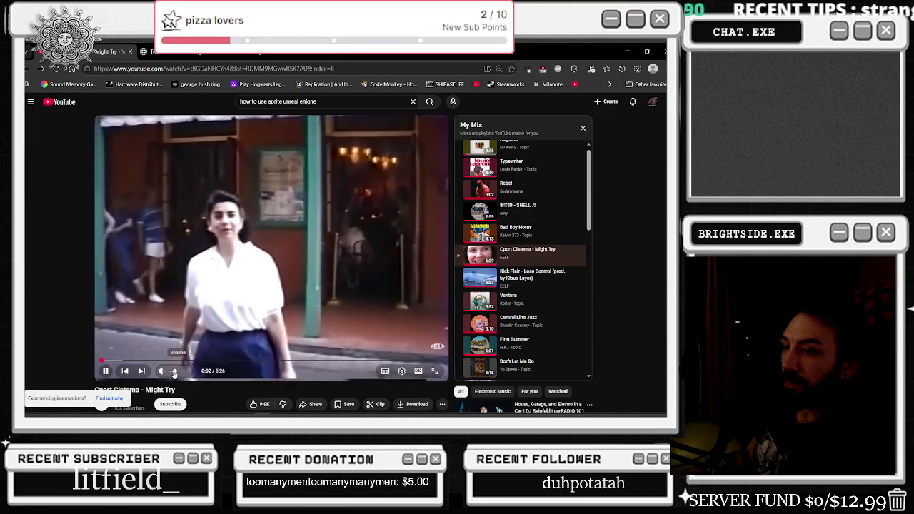
key("alt+Tab")
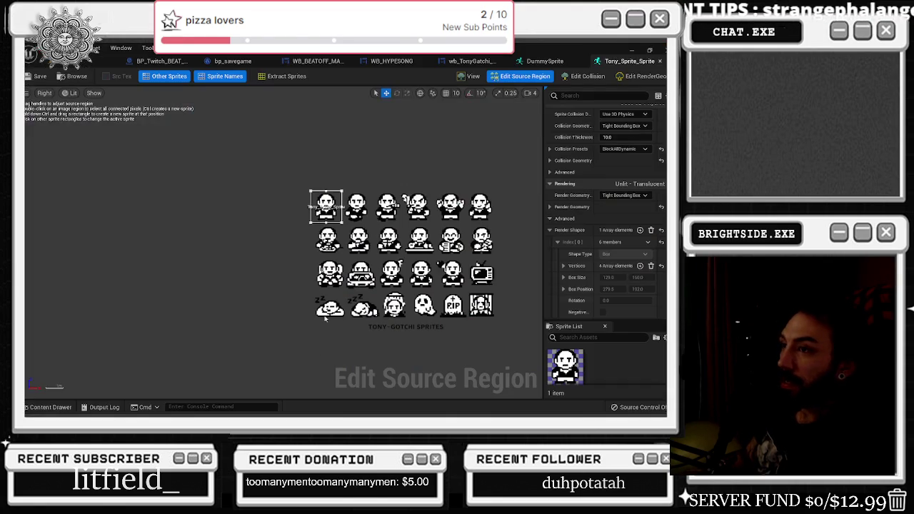
Zoom the Tony-Gotchi sheet viewport and show the Tonygatchi folder's four assets in the Content Drawer
scroll(397, 207, "down", 1)
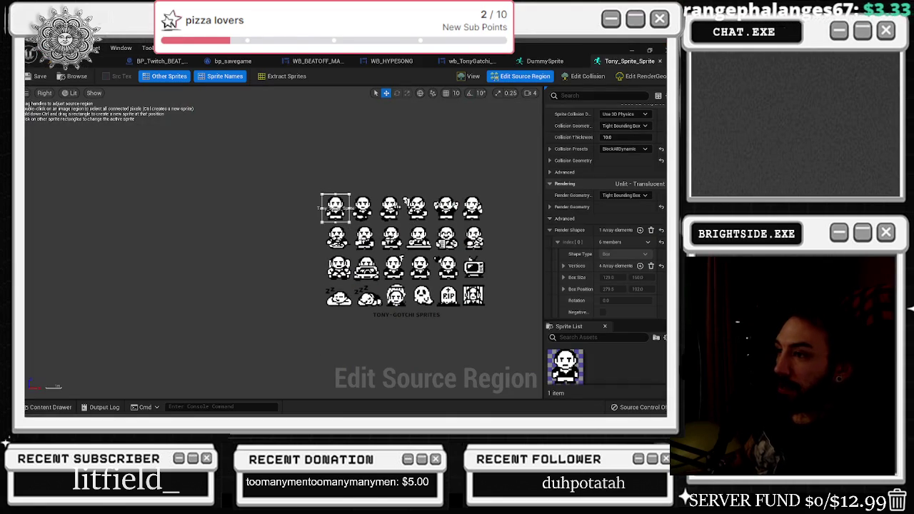
scroll(522, 283, "down", 2)
scroll(505, 287, "down", 1)
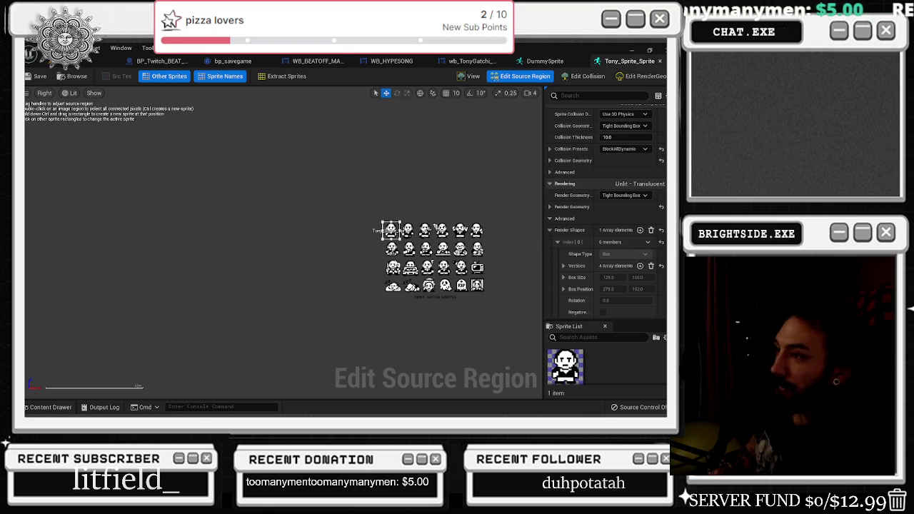
scroll(509, 236, "up", 1)
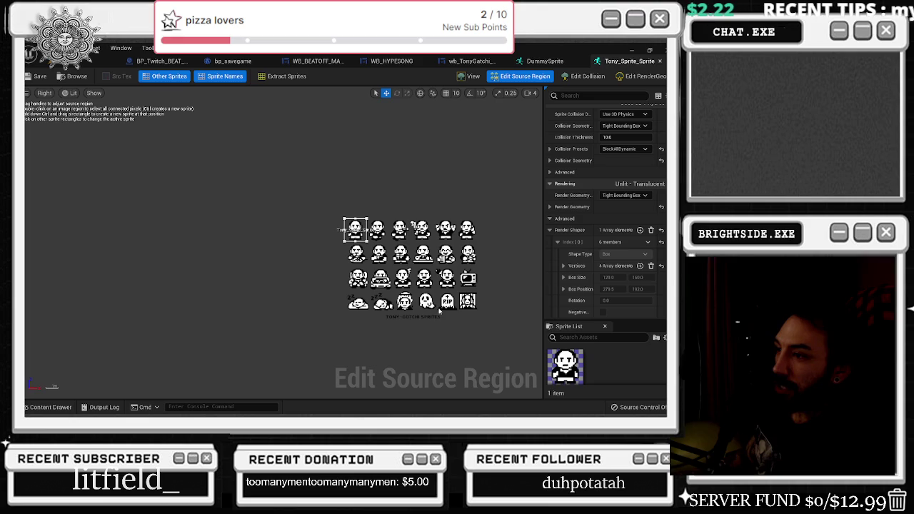
left_click(50, 407)
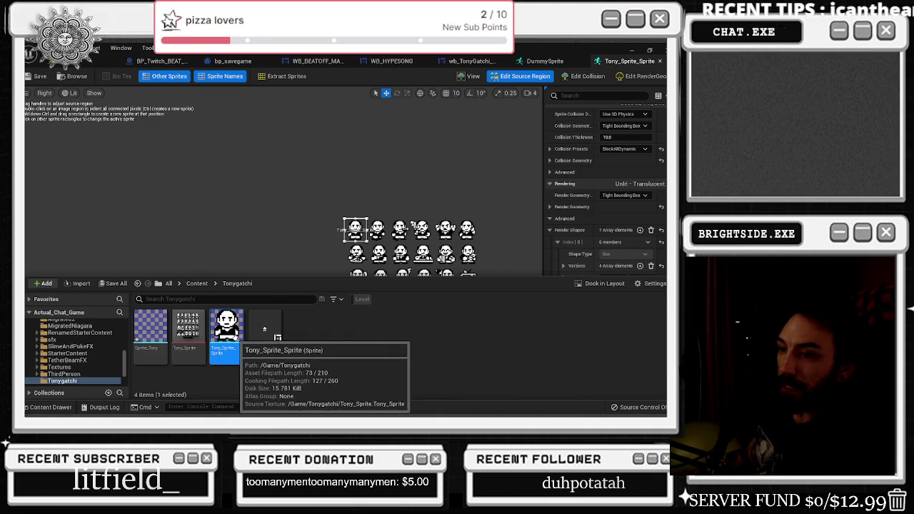
Open the Tony_Sprite texture to check its 1536 × 1024 DXT5 details, then return to Tony_Sprite_Sprite
double_click(181, 334)
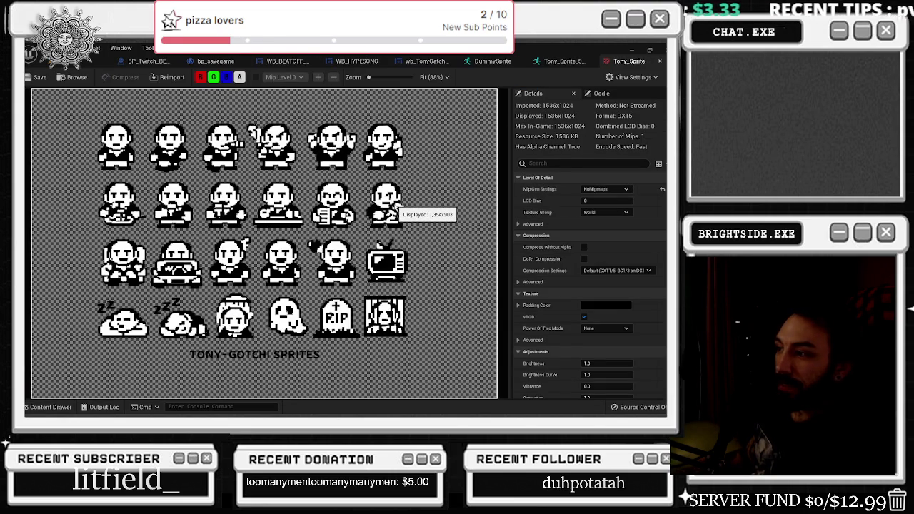
scroll(395, 207, "down", 3)
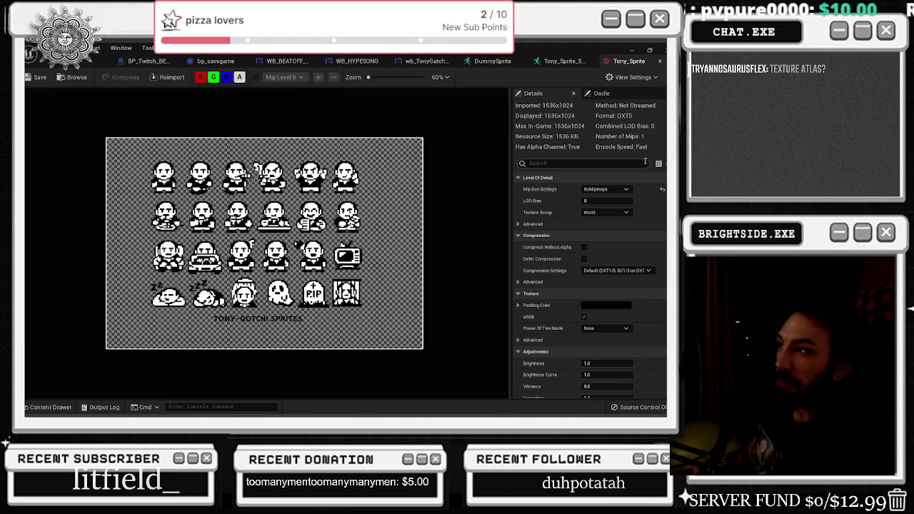
left_click(600, 93)
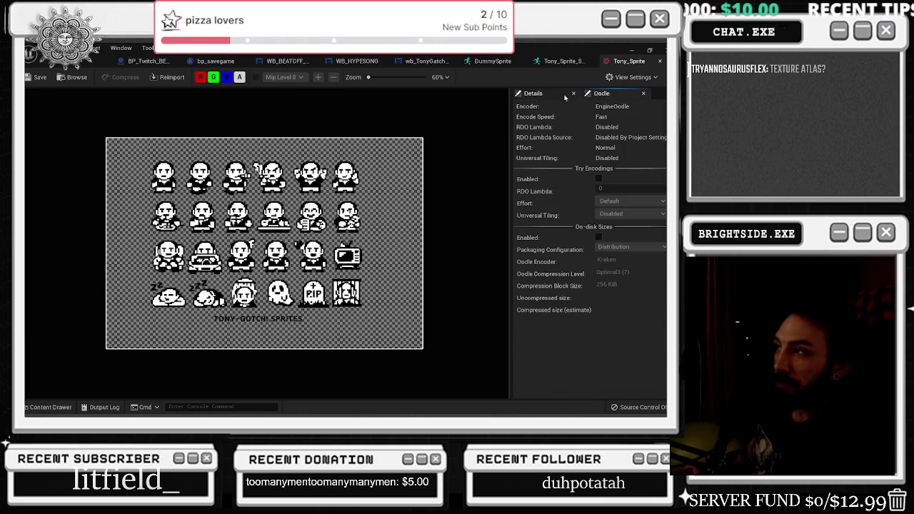
left_click(533, 93)
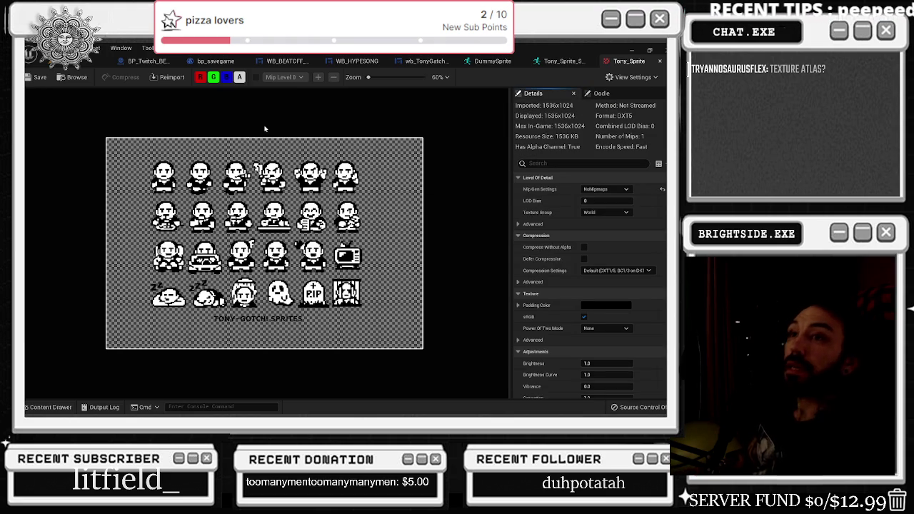
left_click(554, 61)
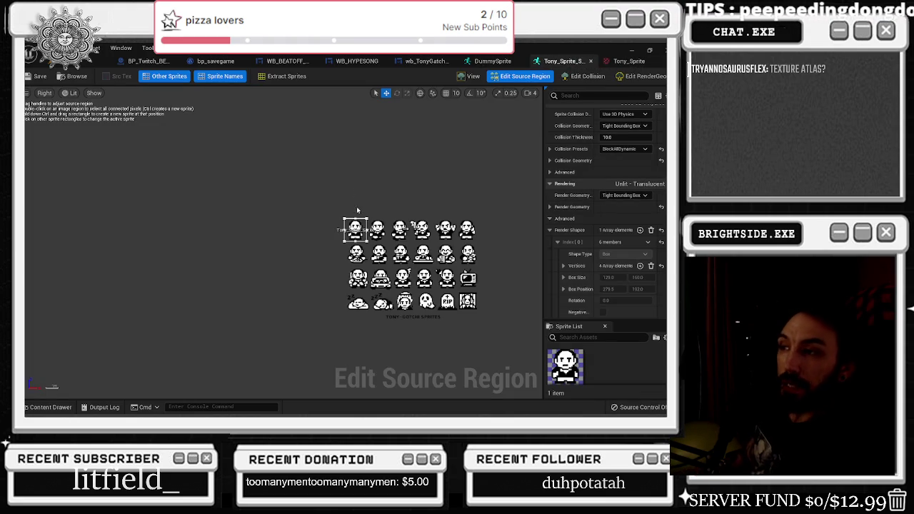
Zoom the sprite sheet, then switch to the YouTube 'Cport Cistema - Might Try' music window
scroll(500, 237, "up", 1)
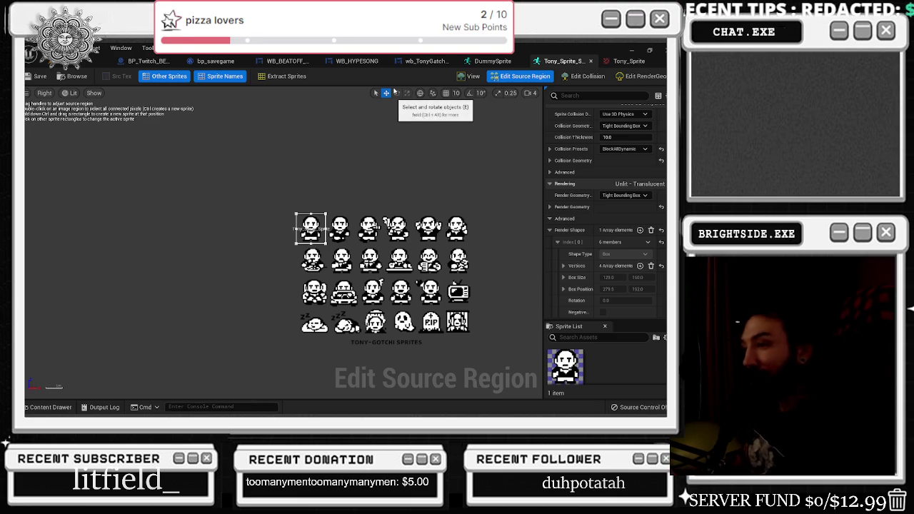
key("alt+Tab")
left_click(328, 240)
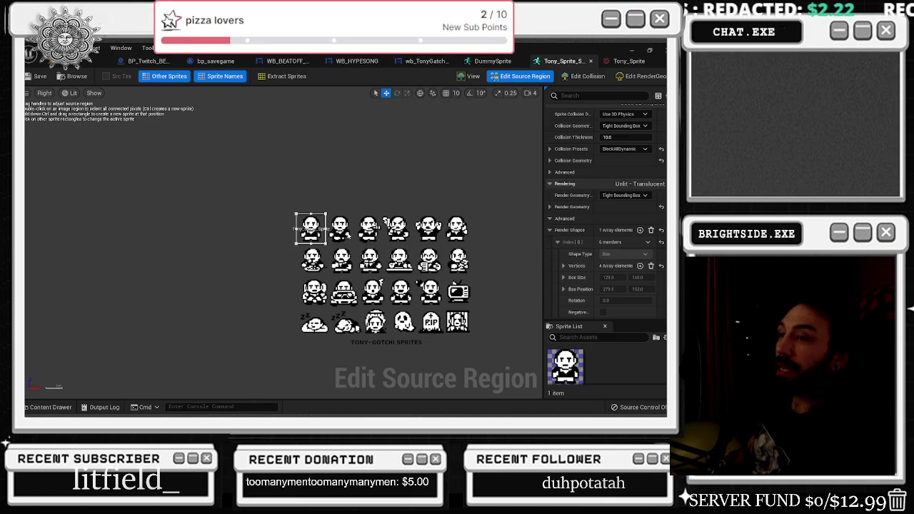
key("alt+Tab")
key("Tab")
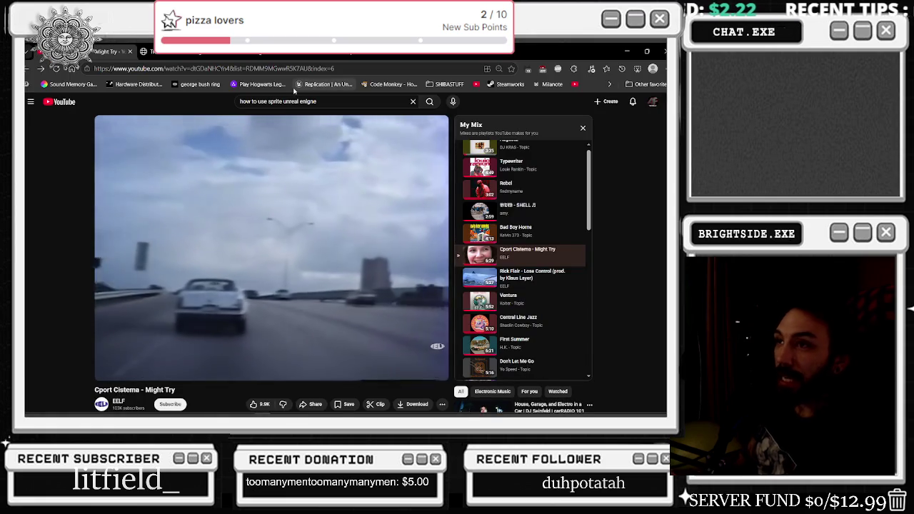
Search the web for 'texture atlas unreal enigne' and open the HOW TO CREATE TEXTURE ATLASES PROPERLY? thread
left_click(350, 53)
type("textur")
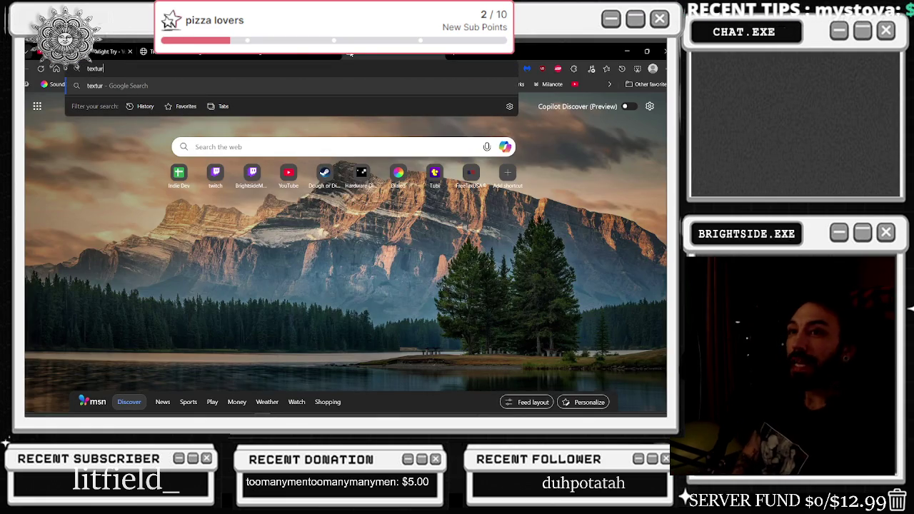
type("e atlas unreal enigne")
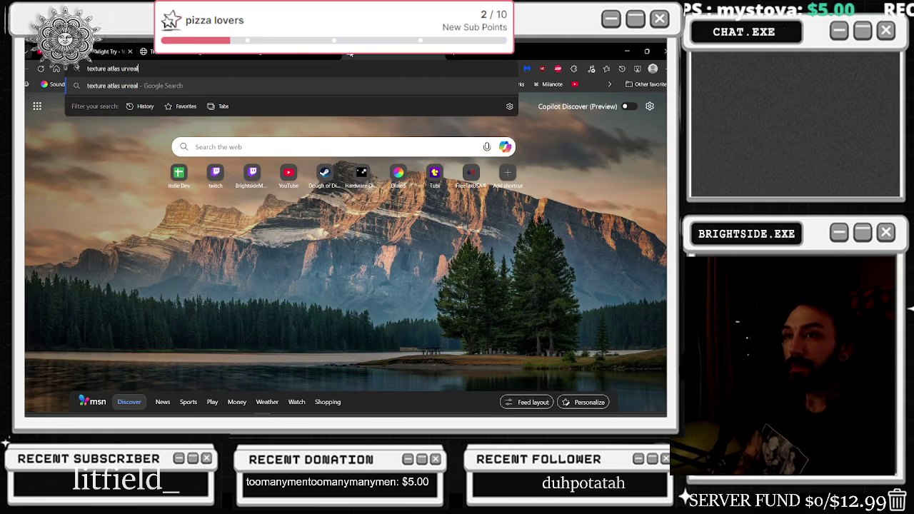
key("Return")
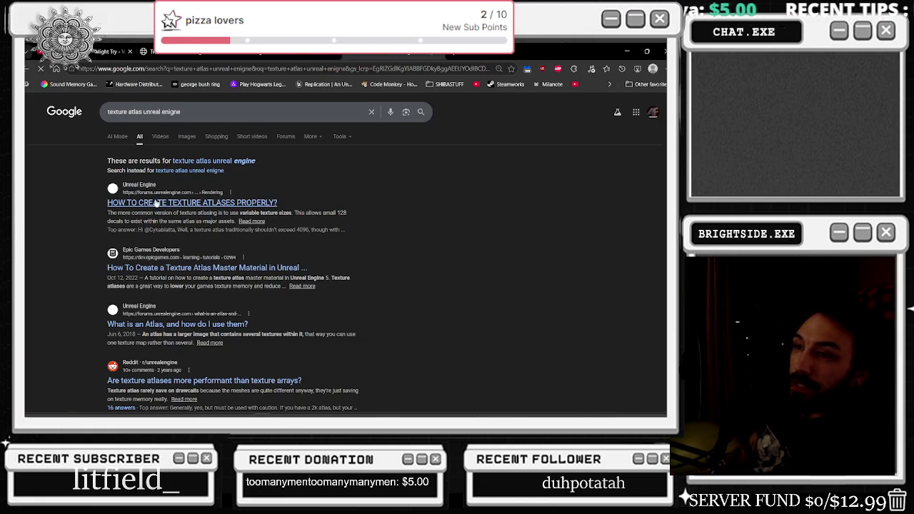
left_click(207, 203)
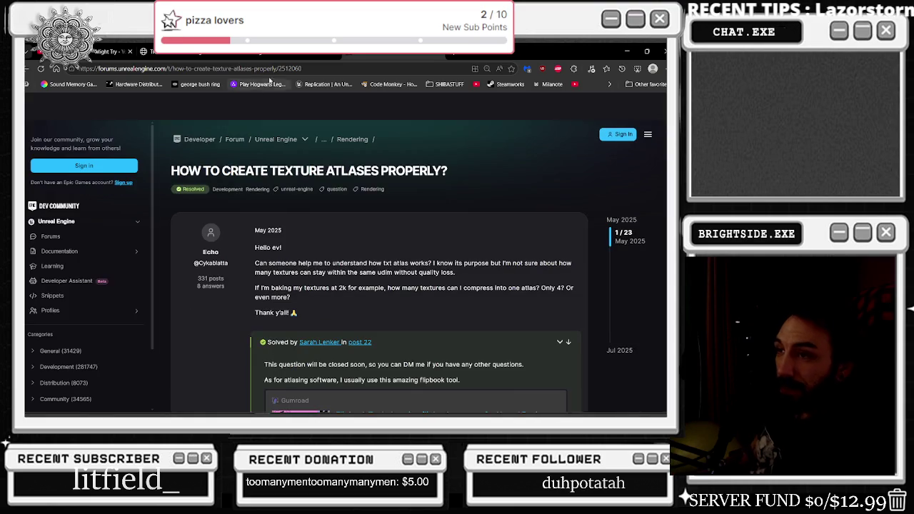
Read through the thread's replies, then go back to the search results
scroll(378, 229, "down", 2)
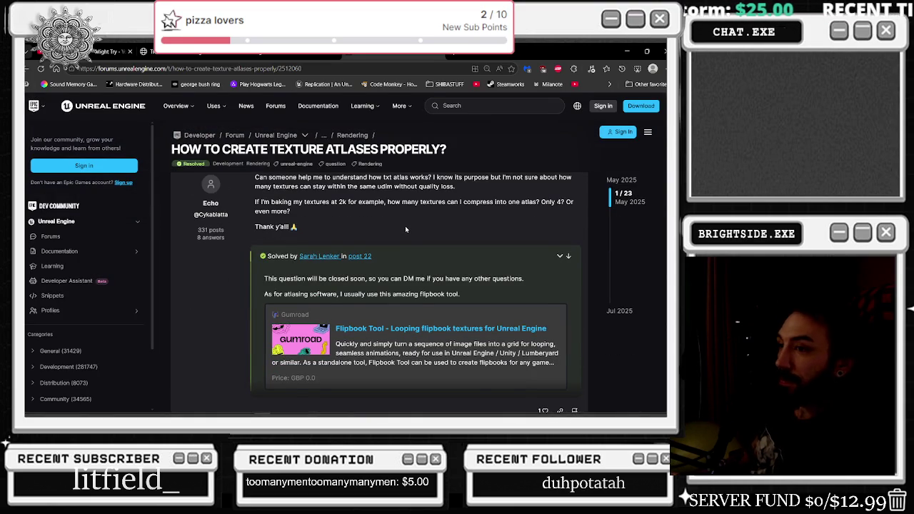
left_click_drag(260, 202, 463, 212)
left_click(482, 230)
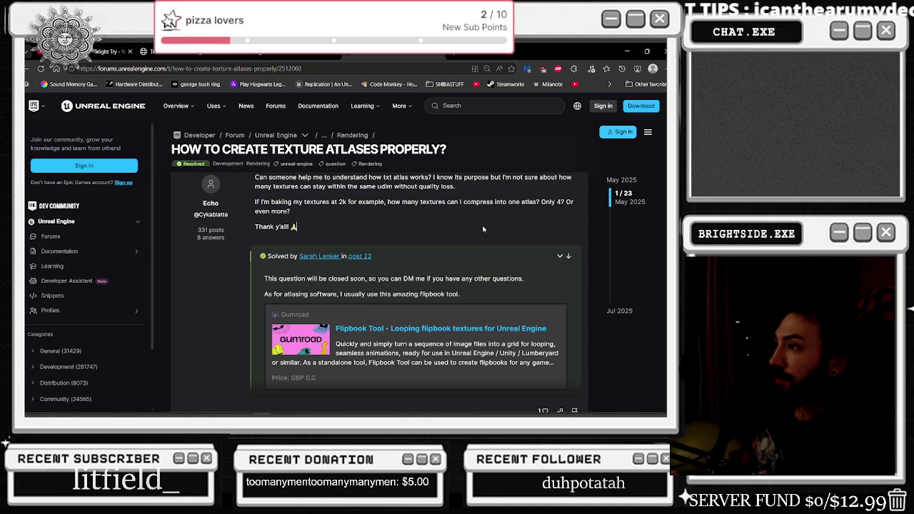
scroll(475, 219, "down", 5)
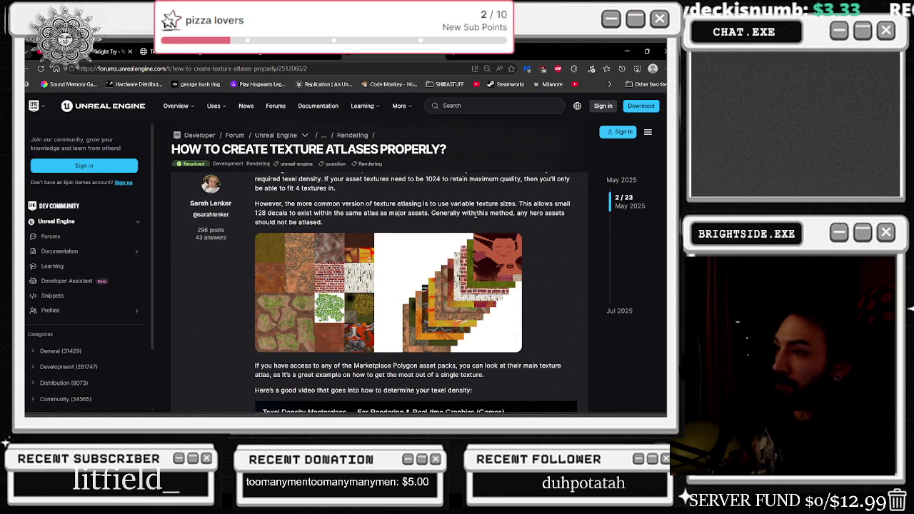
scroll(475, 214, "up", 2)
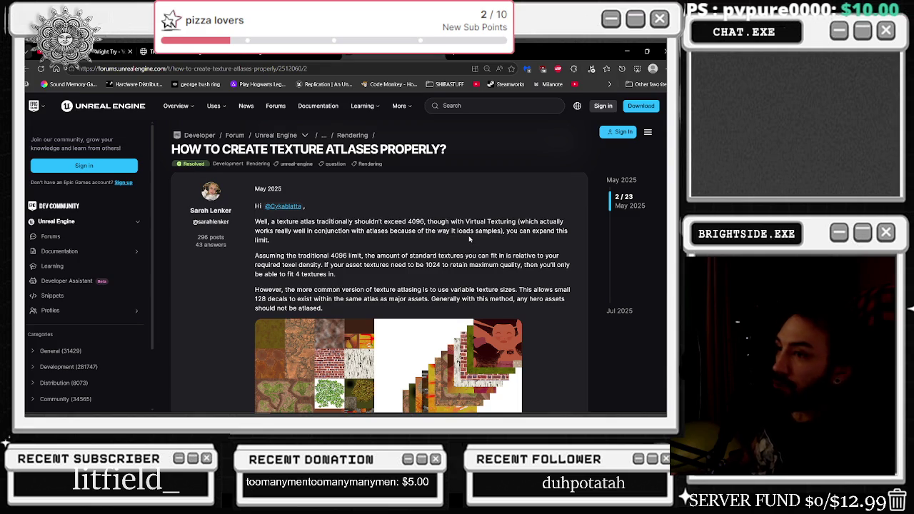
scroll(469, 236, "down", 1)
scroll(469, 235, "down", 2)
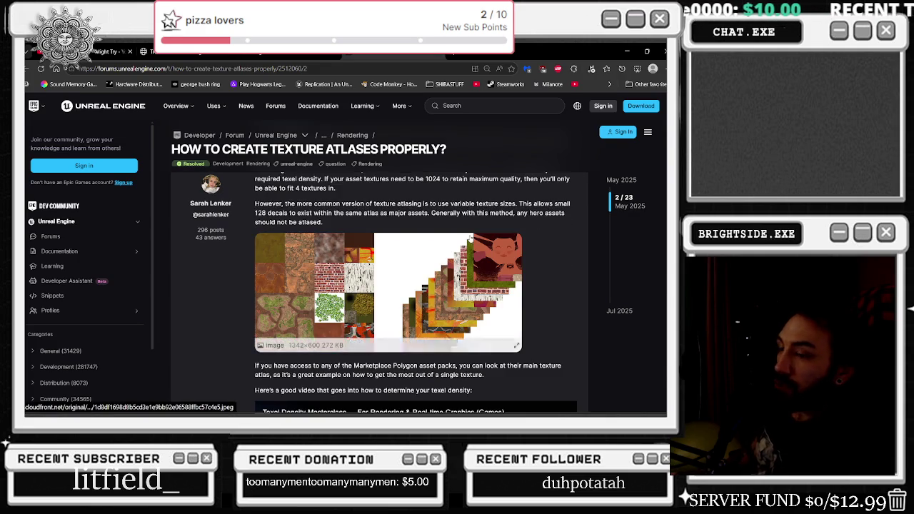
scroll(473, 233, "down", 3)
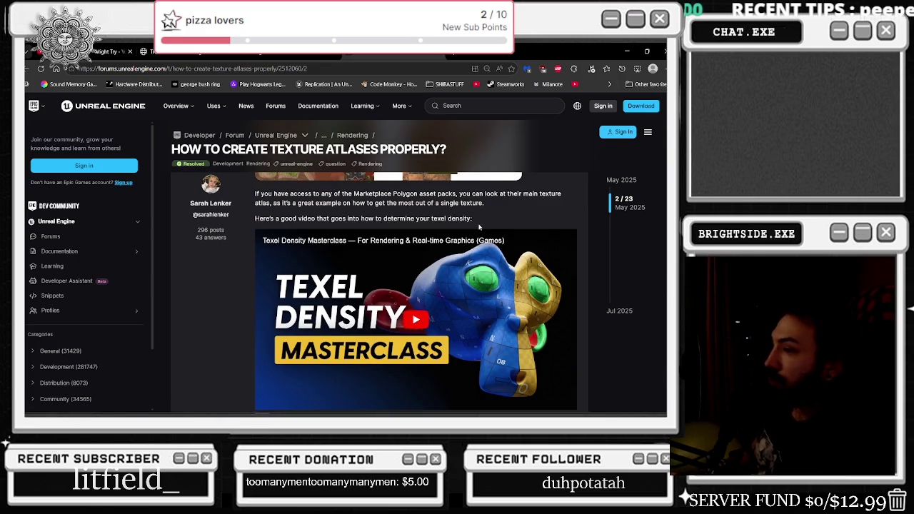
scroll(479, 228, "down", 6)
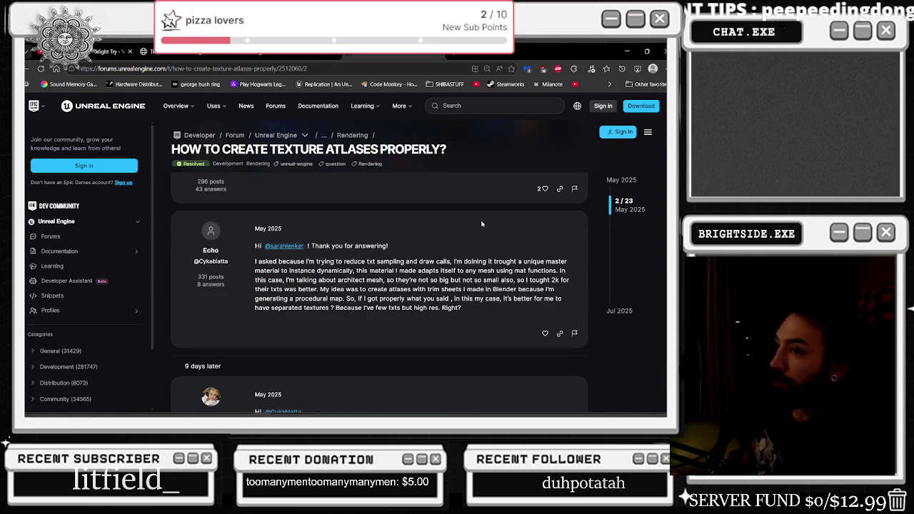
scroll(489, 196, "down", 5)
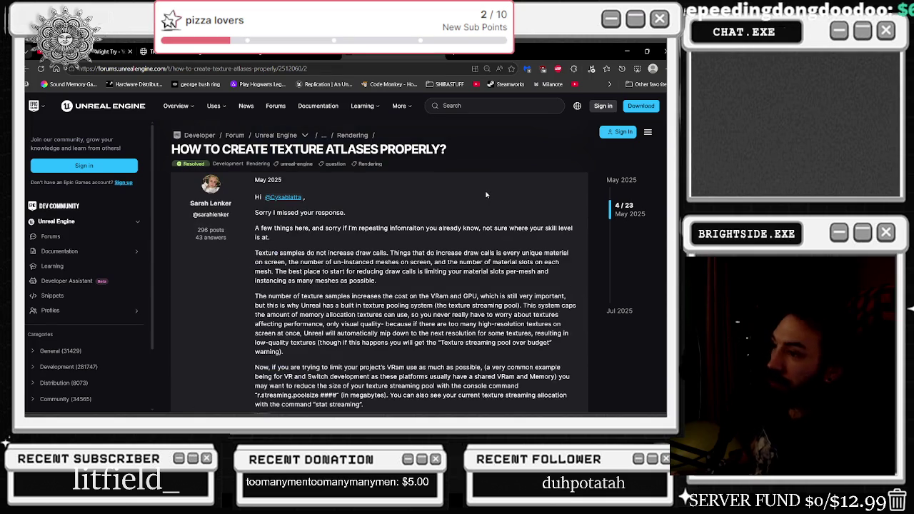
left_click(41, 69)
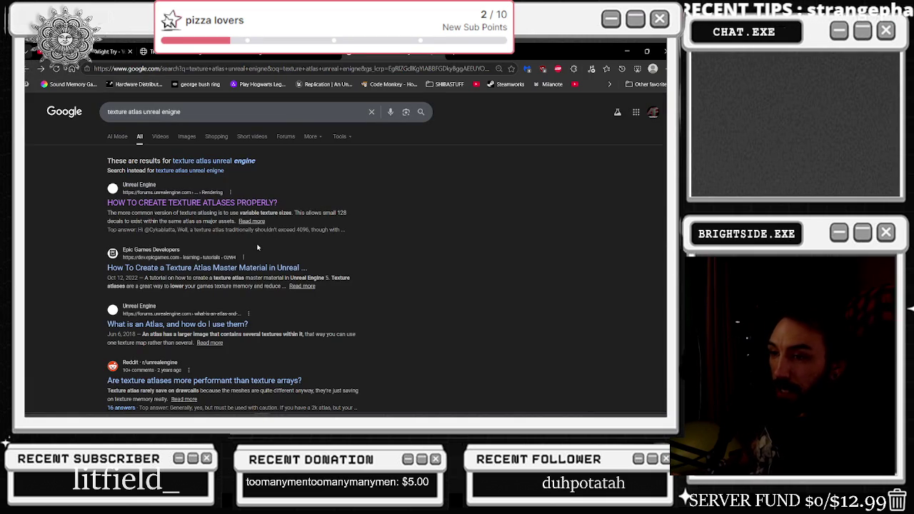
Skim the 'What is an Atlas, and how do I use them?' thread, then filter the search to videos
left_click(236, 325)
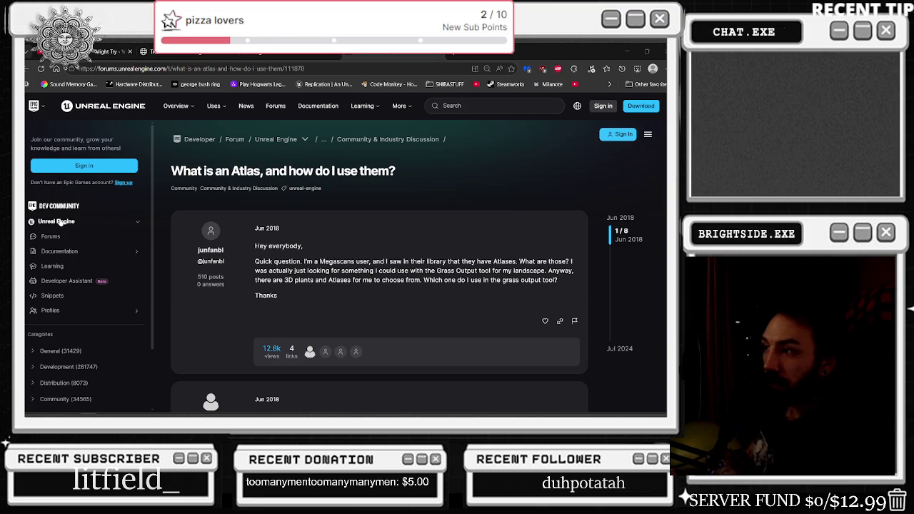
scroll(300, 243, "down", 2)
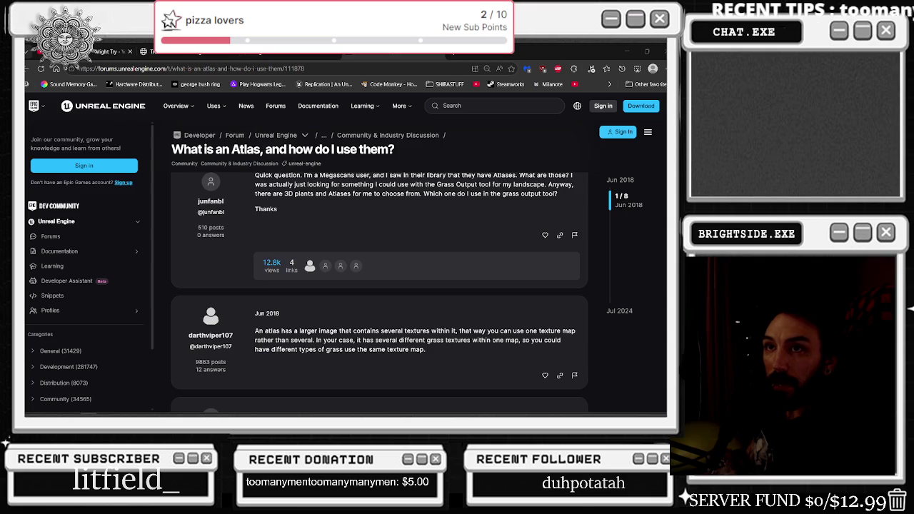
key("alt+Left")
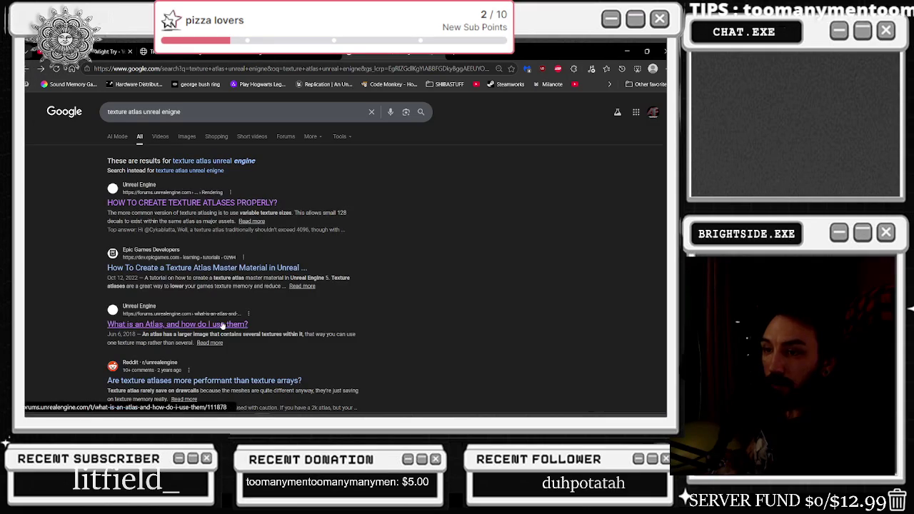
left_click(160, 137)
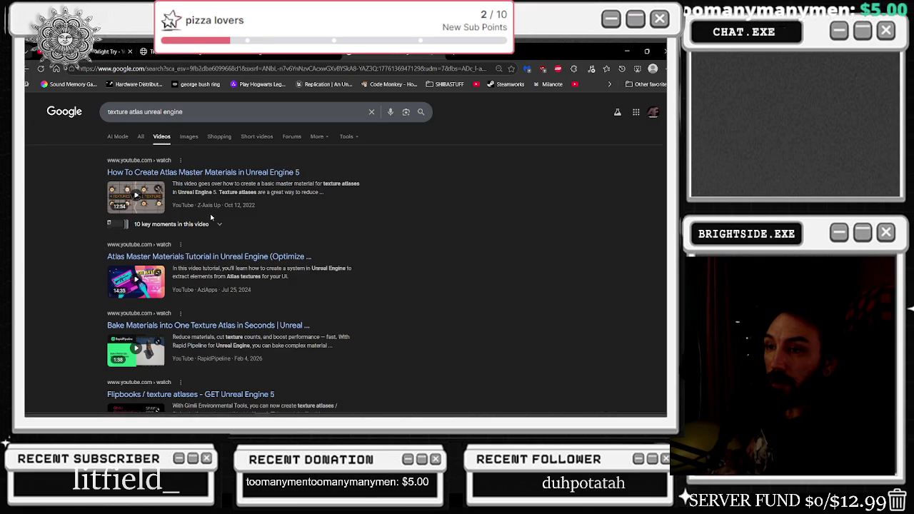
Preview 'How To Create Atlas Master Materials in Unreal Engine 5', skip ahead, and open it on YouTube
left_click(152, 196)
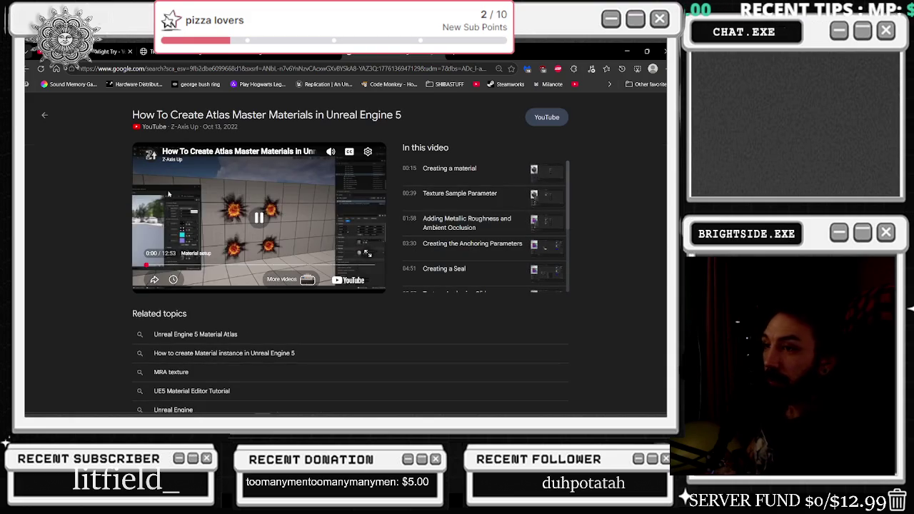
left_click(178, 266)
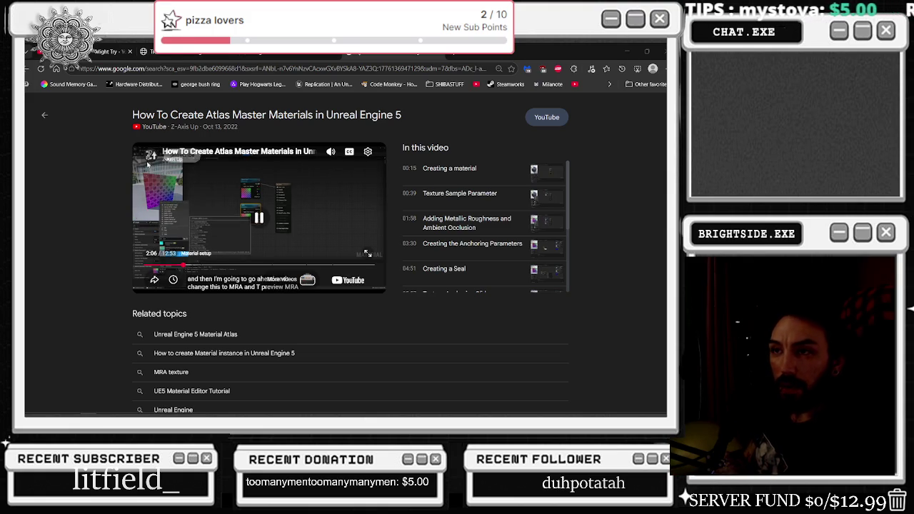
left_click(147, 167)
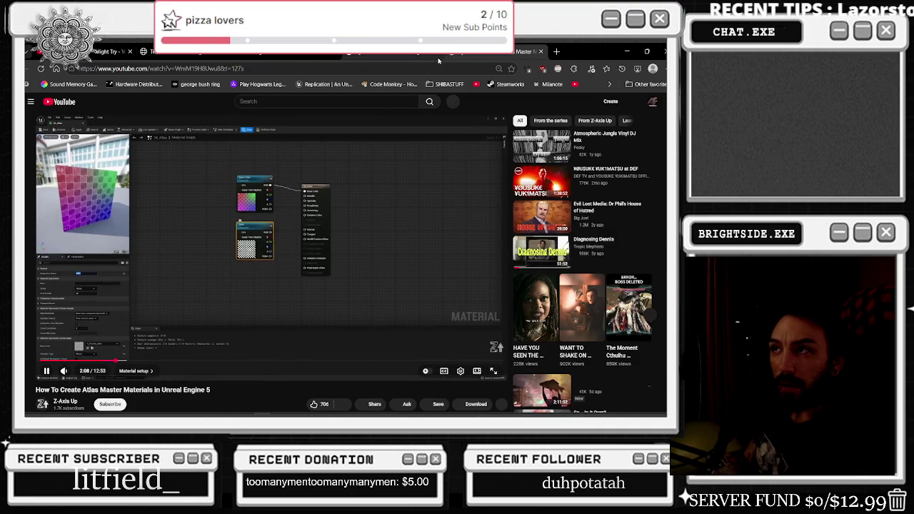
Seek through the atlas material tutorial and read its expanded description and chapters
left_click(318, 360)
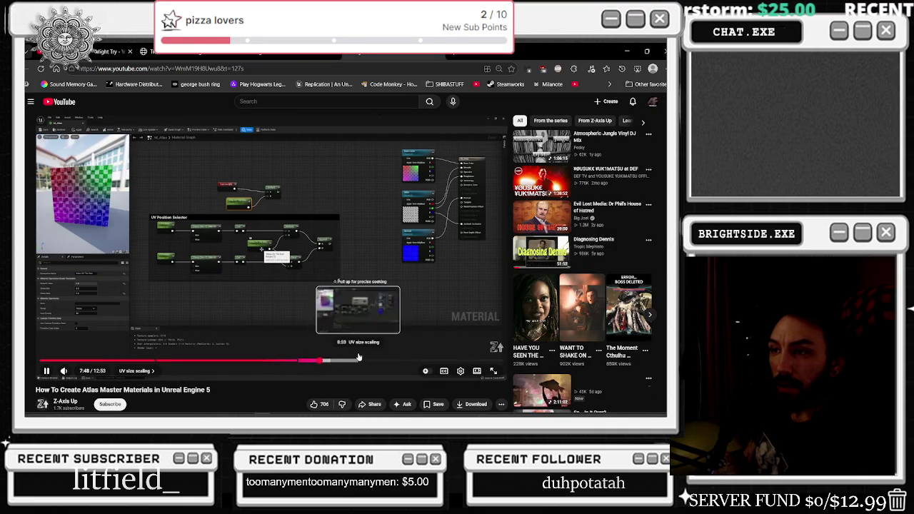
key("space")
key("space")
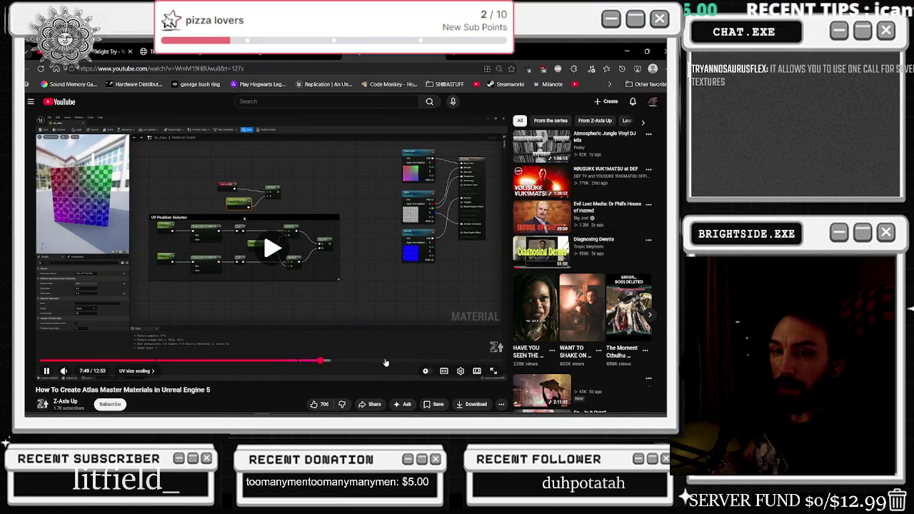
left_click(431, 361)
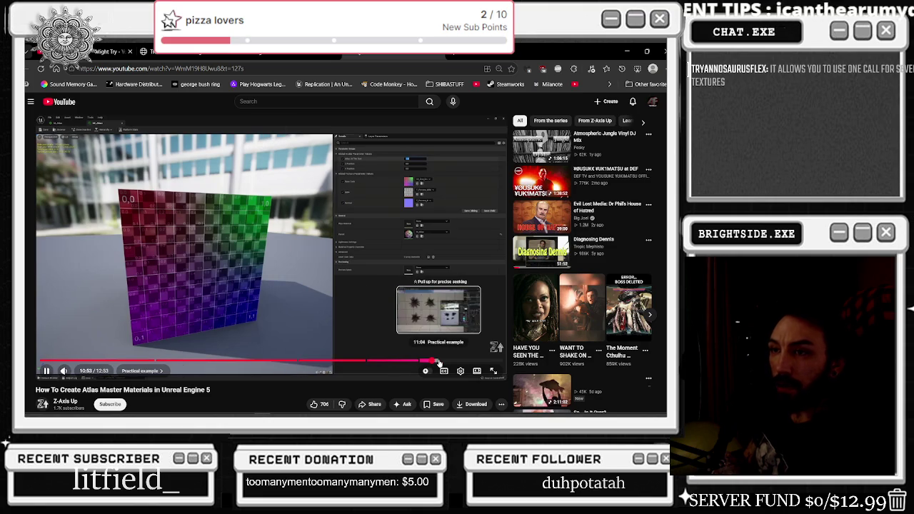
left_click(89, 362)
scroll(368, 271, "down", 5)
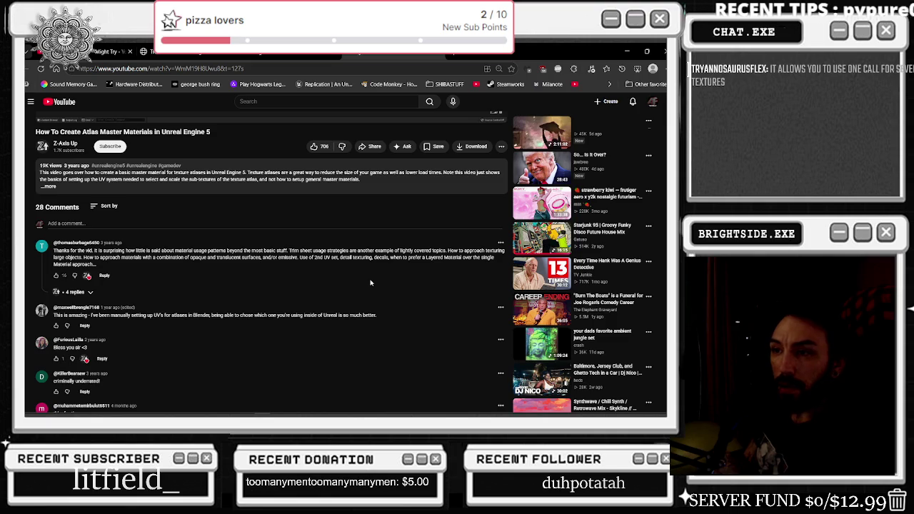
scroll(343, 286, "up", 1)
left_click(291, 270)
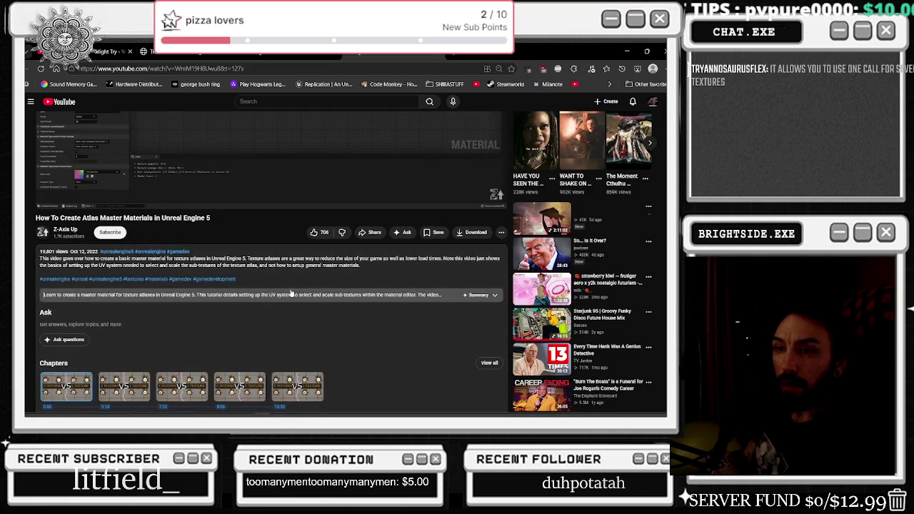
scroll(291, 294, "up", 2)
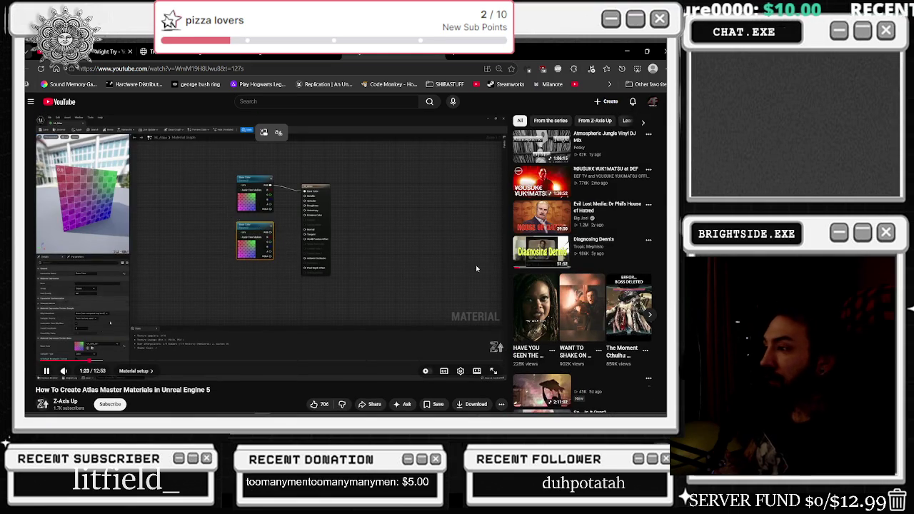
scroll(476, 265, "down", 1)
scroll(340, 166, "up", 1)
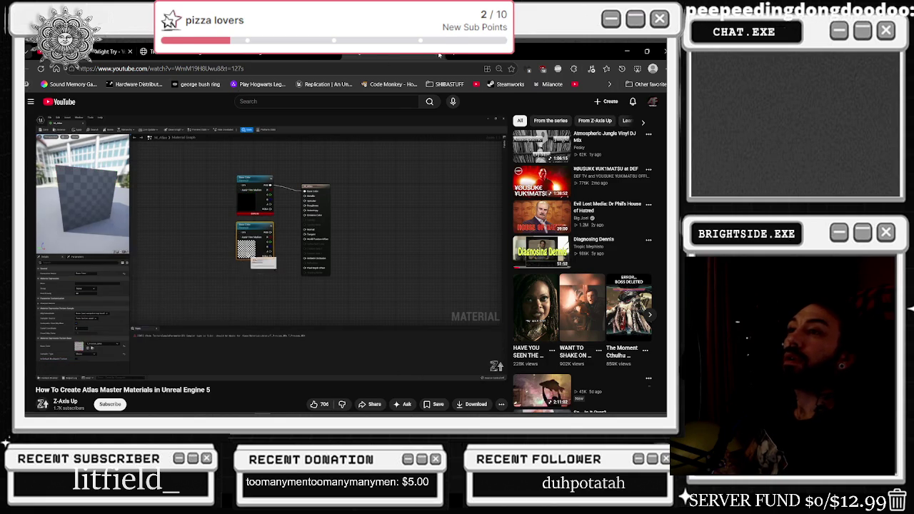
Glance at the Twitch tab and the Might Try tab, then return to Unreal
left_click(442, 54)
left_click(111, 52)
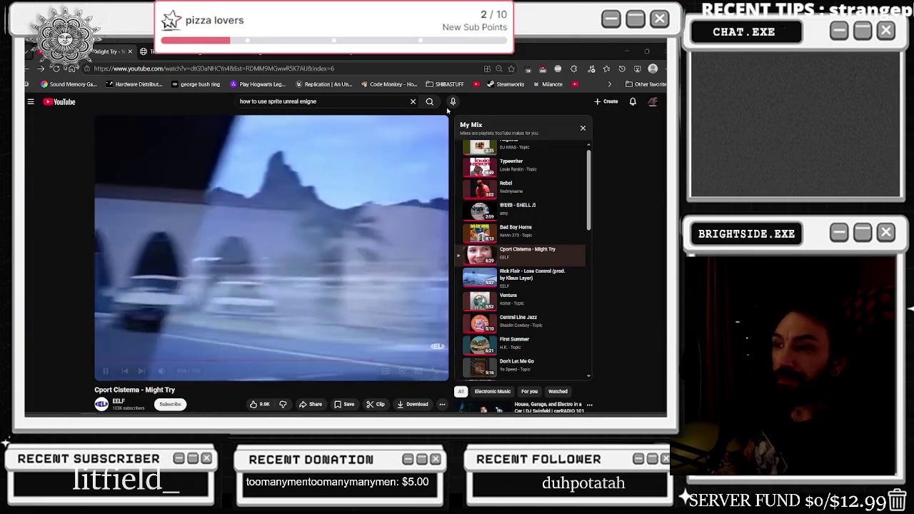
key("alt+Tab")
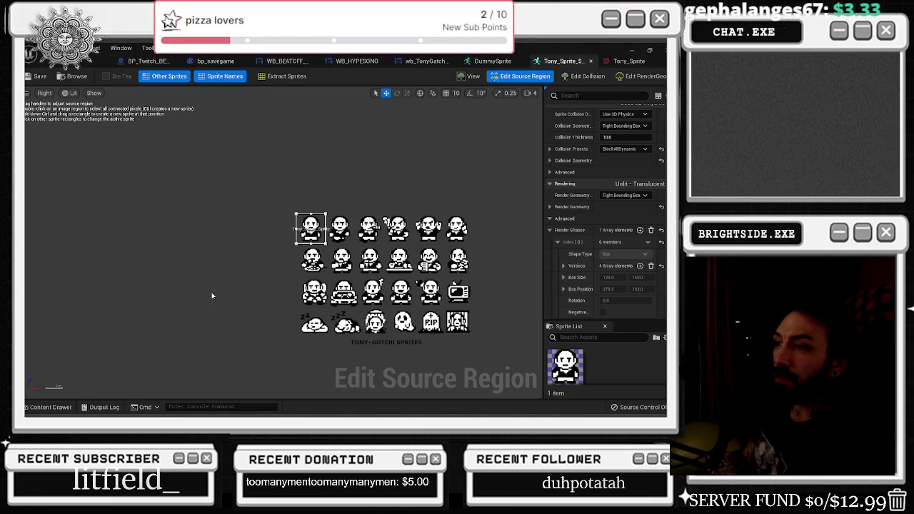
Compare the Tony_Sprite texture with the sprite, then show the Tonygatchi folder's assets
scroll(330, 263, "up", 1)
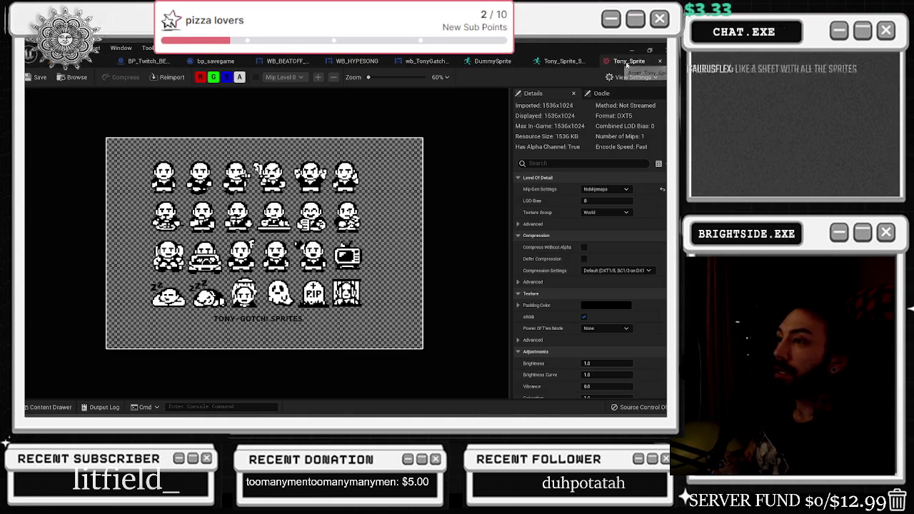
left_click(627, 60)
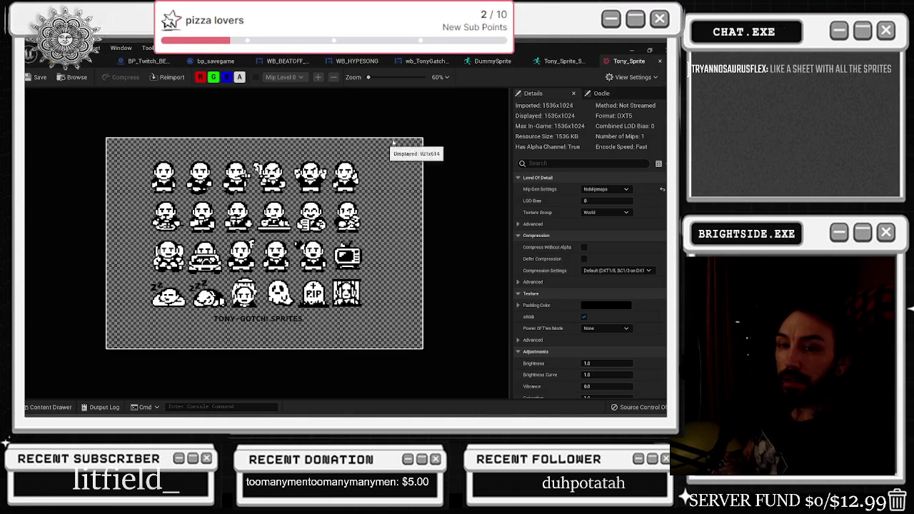
left_click(563, 60)
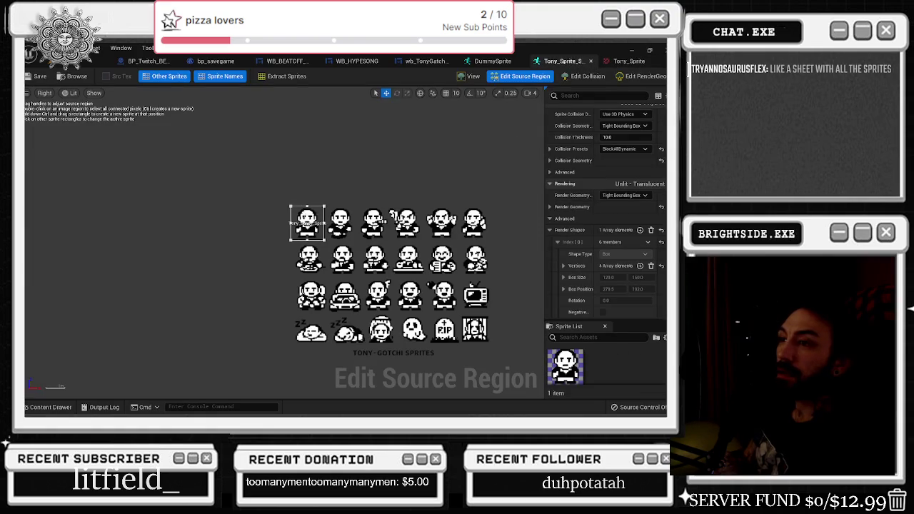
key("ctrl+space")
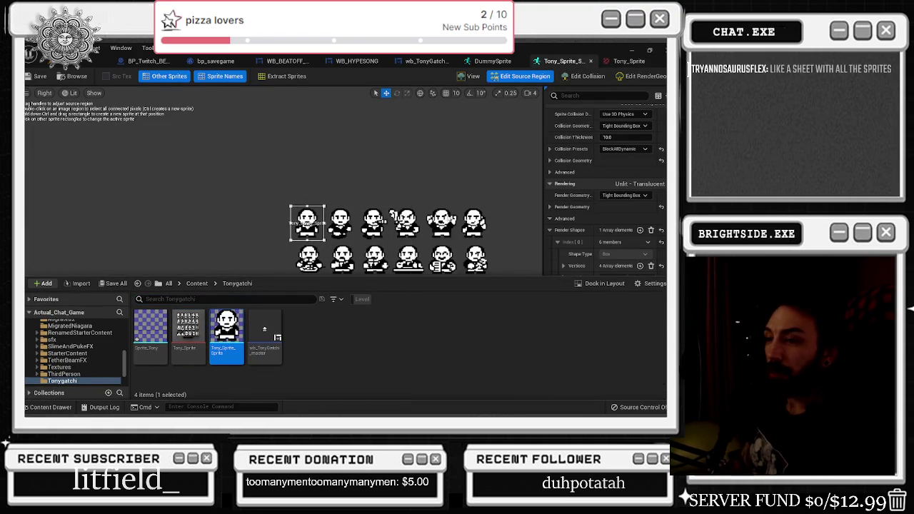
left_click(316, 229)
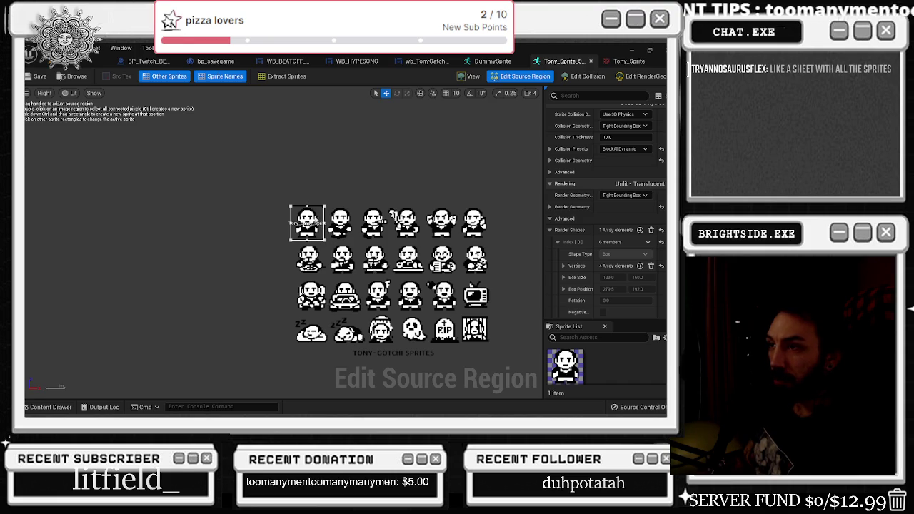
key("ctrl+space")
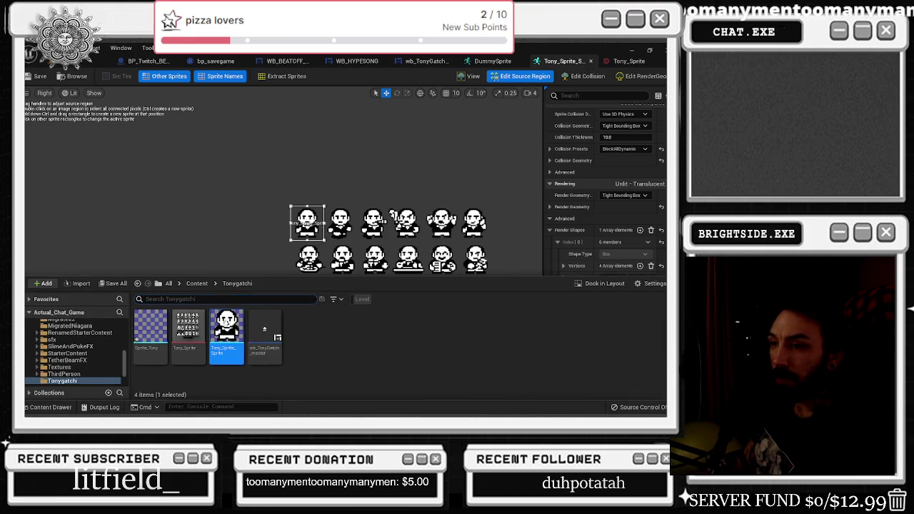
Duplicate Tony_Sprite_Sprite and rename the copy to Tony_Sprite_Smoking
right_click(226, 334)
left_click(260, 153)
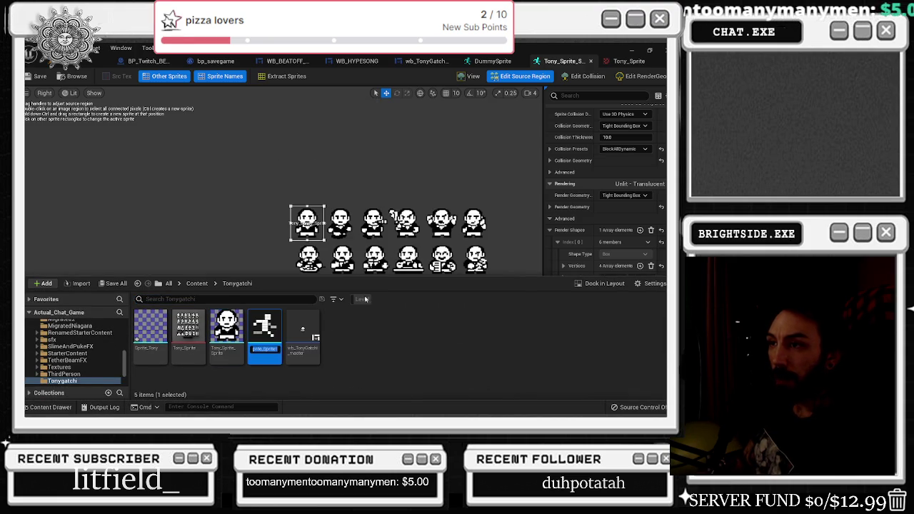
type("Sprite_Spri")
key("BackSpace")
key("BackSpace")
key("BackSpace")
type("Sprite")
type("te")
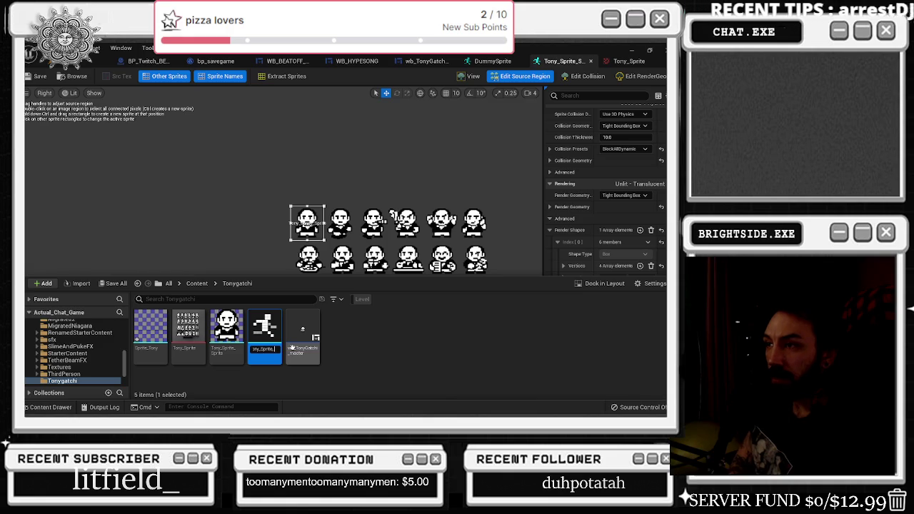
type("king_")
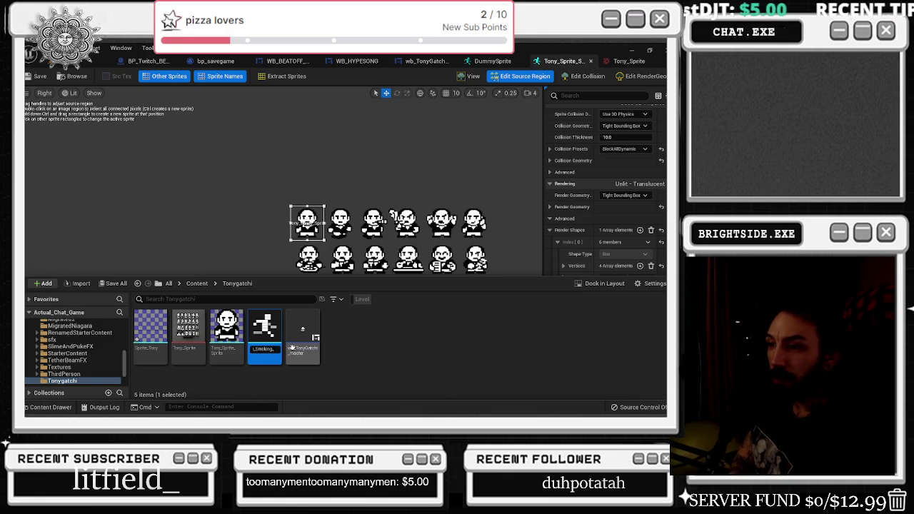
key("Return")
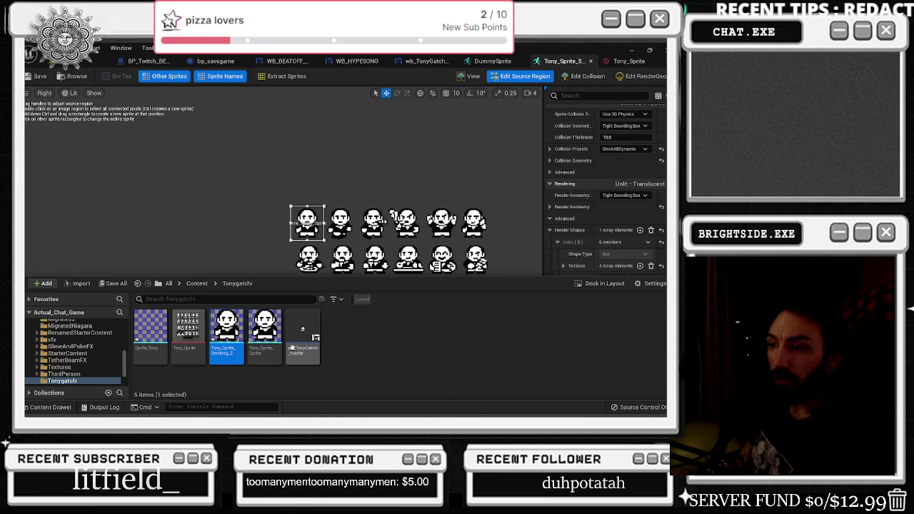
Try widening the crop region, undo it, and open Tony_Sprite_Smoking_2 from Tonygatchi
left_click(326, 221)
left_click_drag(325, 222, 374, 223)
key("ctrl+z")
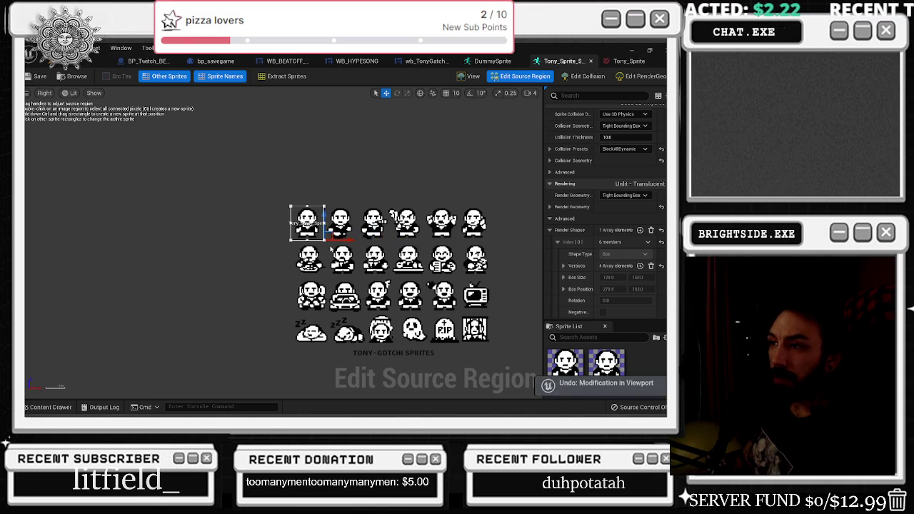
left_click(53, 410)
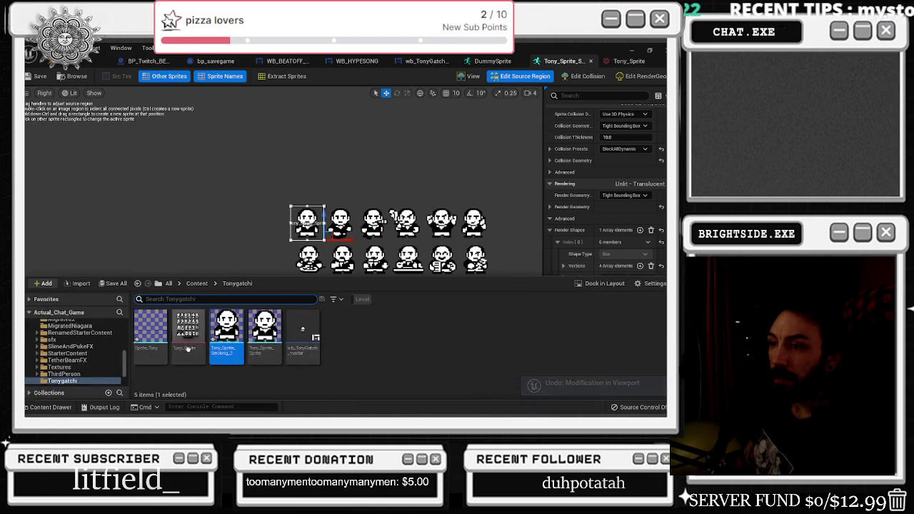
double_click(227, 332)
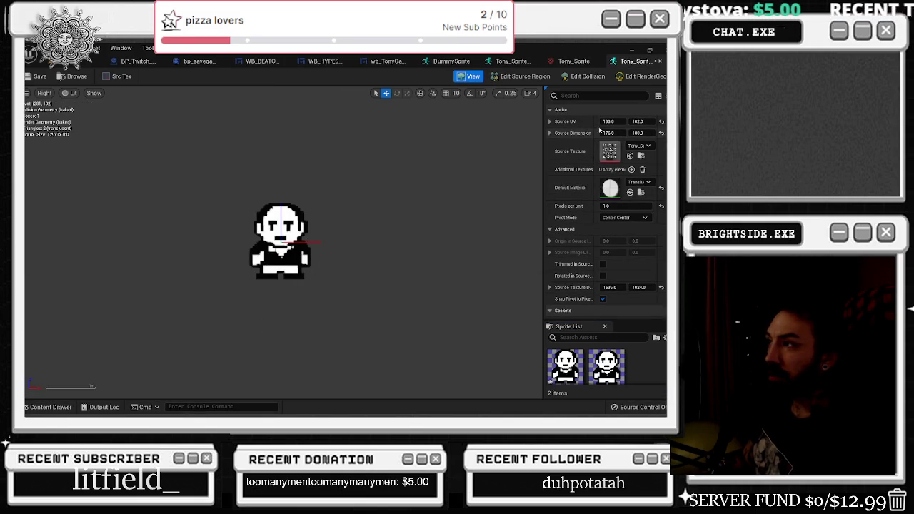
Slide the source region onto the third Tony frame: UV 546, 102, size 161 × 176
scroll(327, 272, "down", 1)
scroll(327, 272, "down", 1)
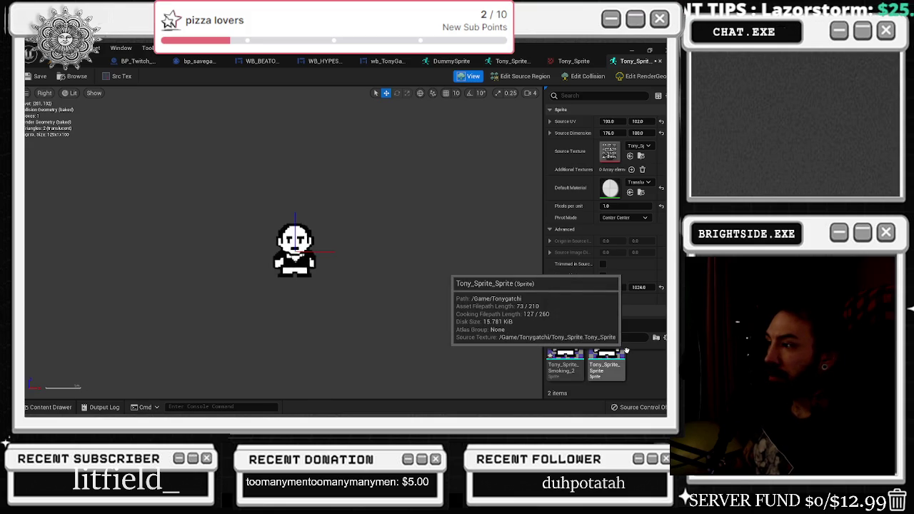
scroll(632, 350, "down", 1)
scroll(632, 350, "up", 1)
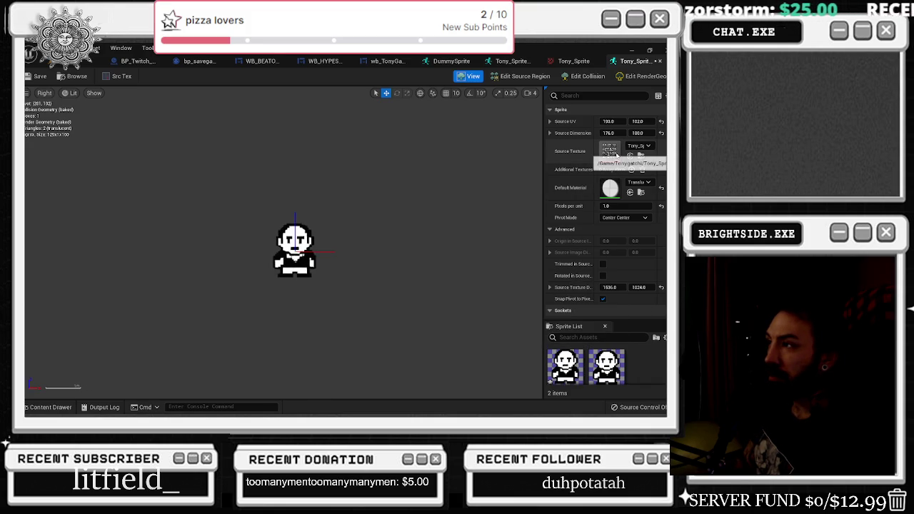
left_click_drag(608, 121, 634, 121)
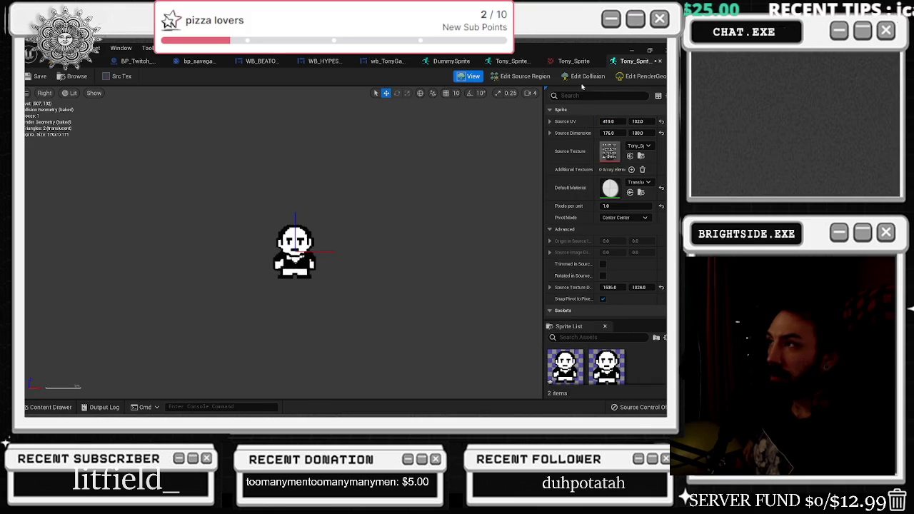
left_click(521, 76)
scroll(251, 220, "up", 5)
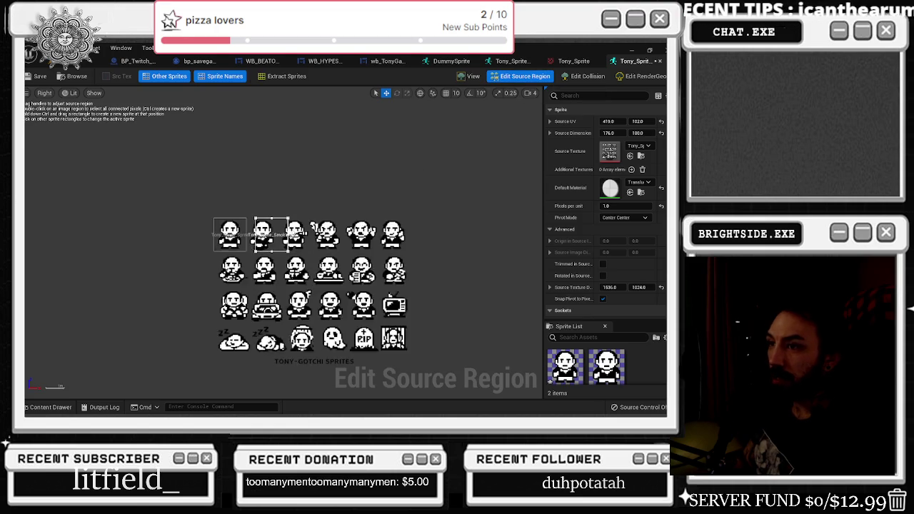
left_click_drag(609, 121, 693, 122)
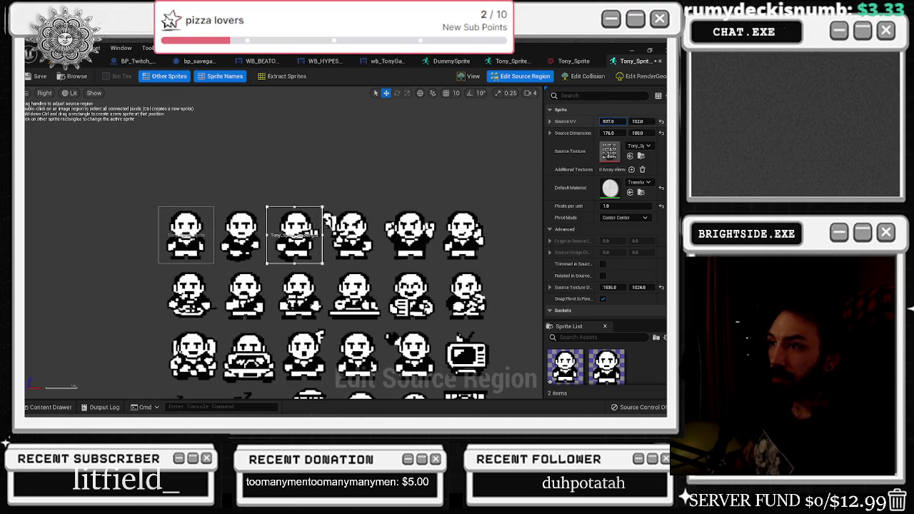
left_click_drag(693, 122, 723, 121)
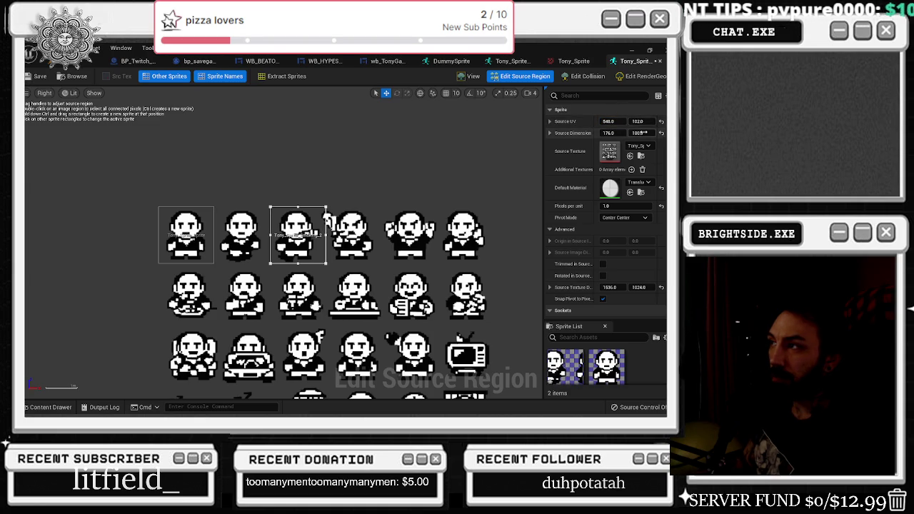
left_click_drag(643, 133, 600, 133)
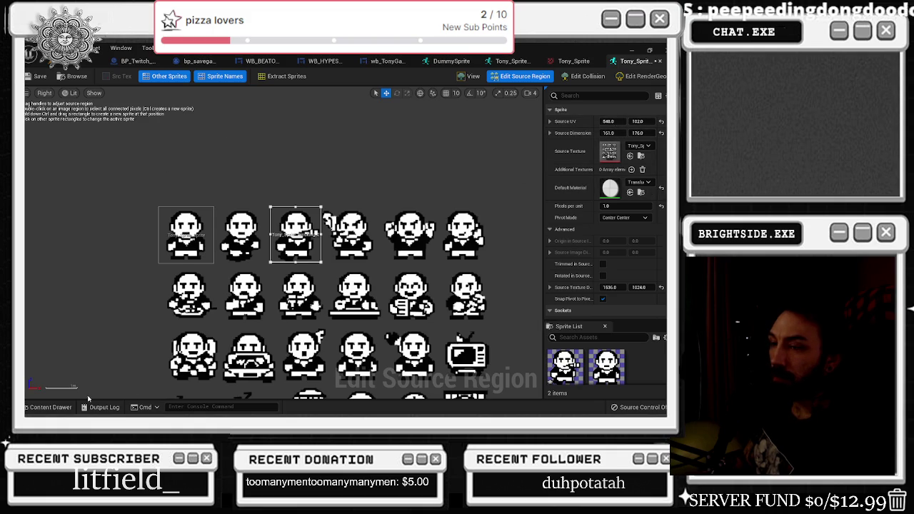
Bring up the Tonygatchi assets, open Tony_Sprite_Smoking_2's actions menu, and dismiss it
left_click(49, 407)
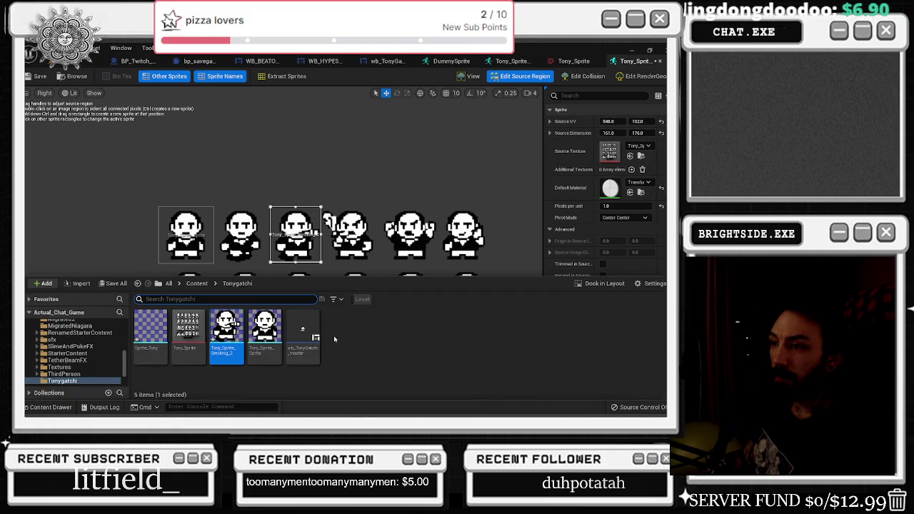
mouse_move(315, 357)
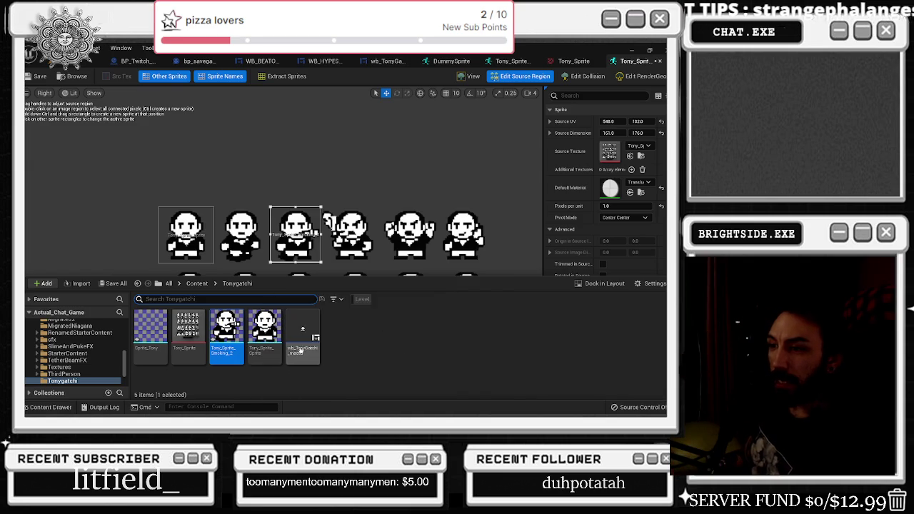
right_click(225, 355)
left_click(220, 383)
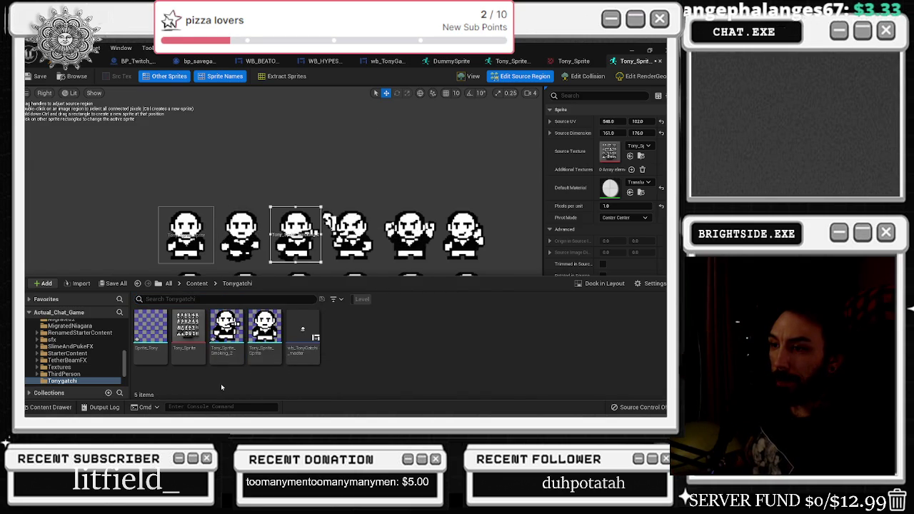
scroll(390, 207, "down", 1)
left_click(390, 207)
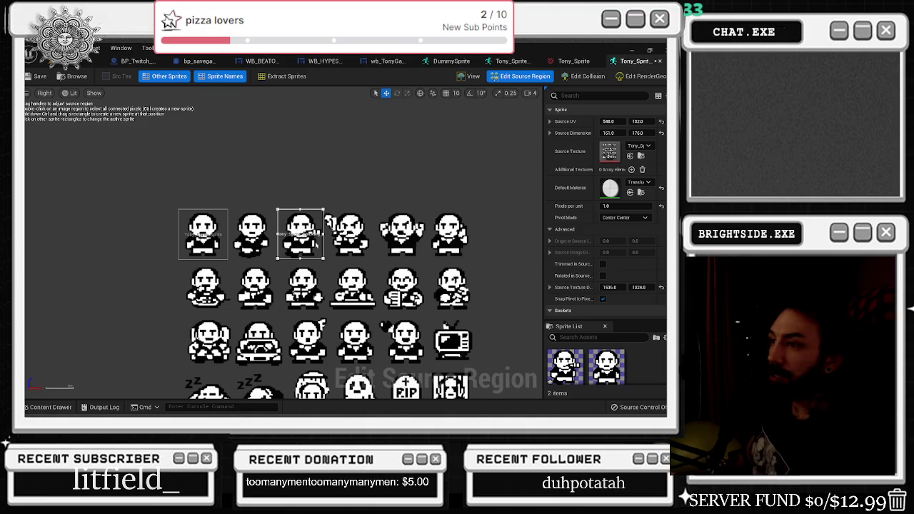
left_click(31, 405)
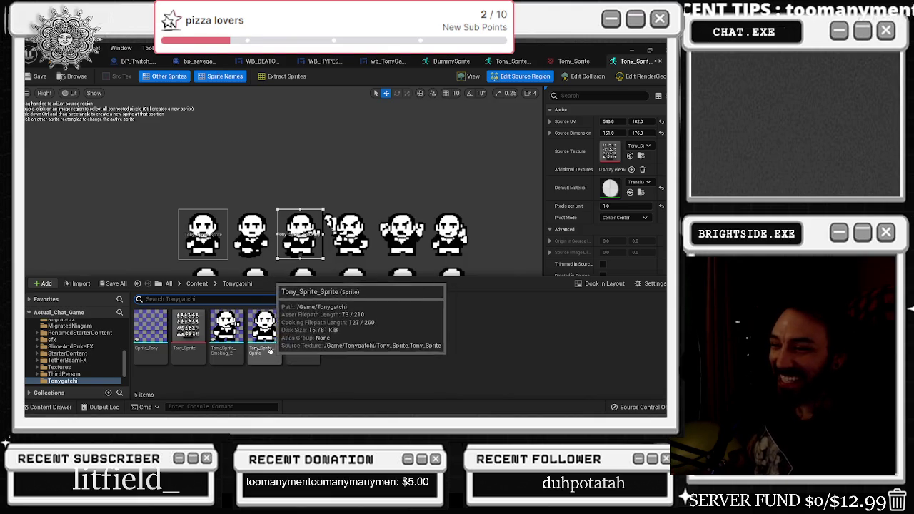
Duplicate Tony_Sprite_Smoking_2 with 'Angry_' added to the name and open Tony_Sprite_Smoking_Angry_3
right_click(232, 356)
left_click(266, 182)
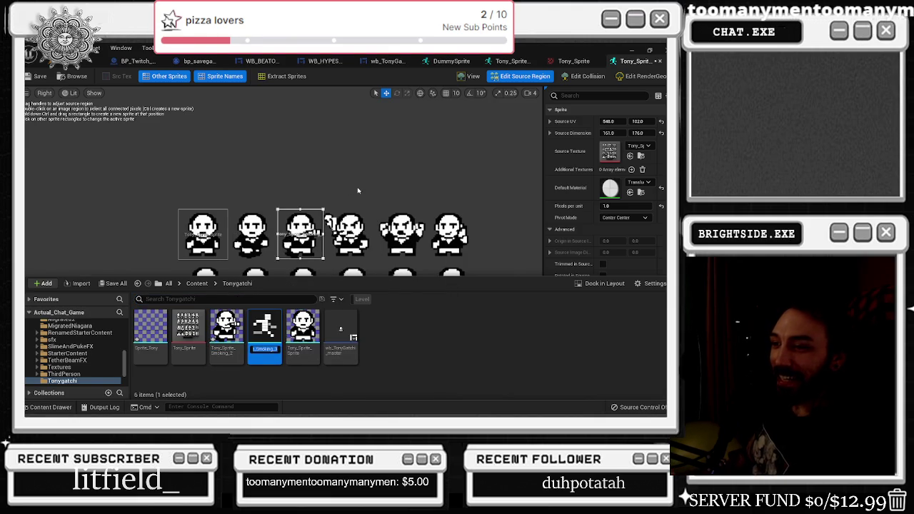
key("End")
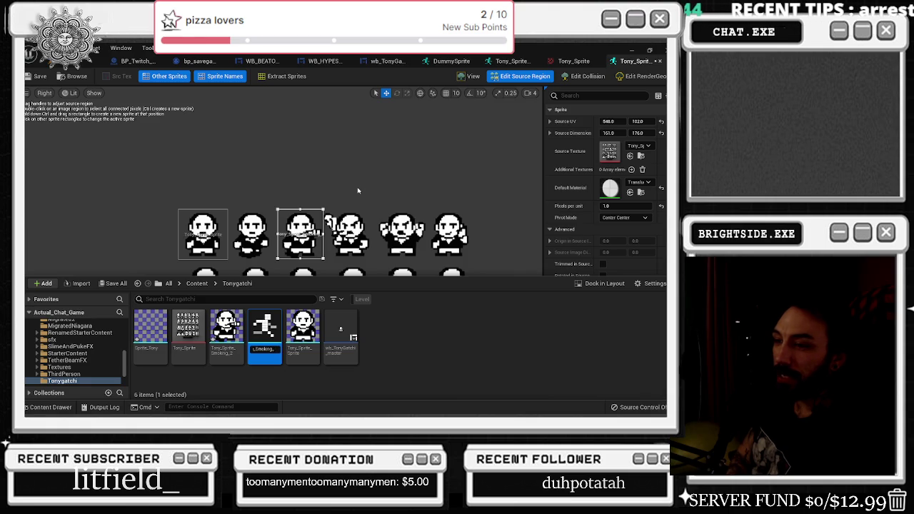
type("Angry")
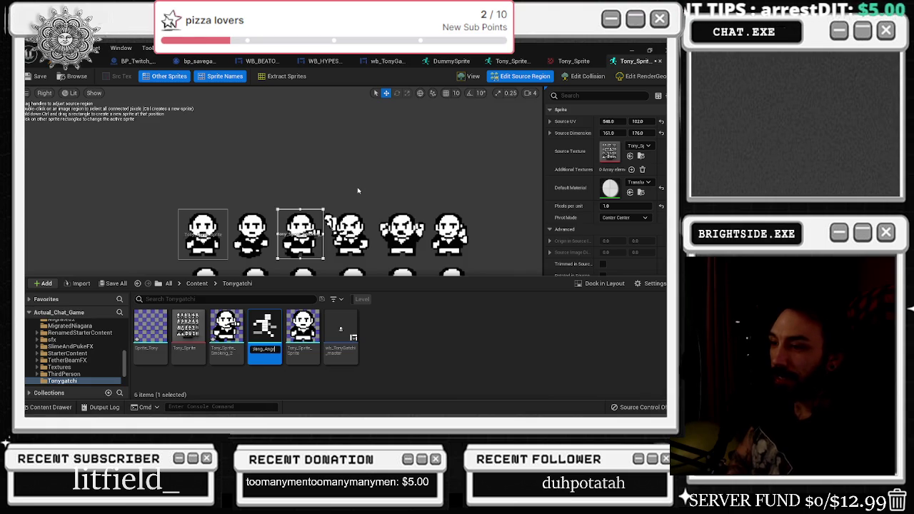
type("_")
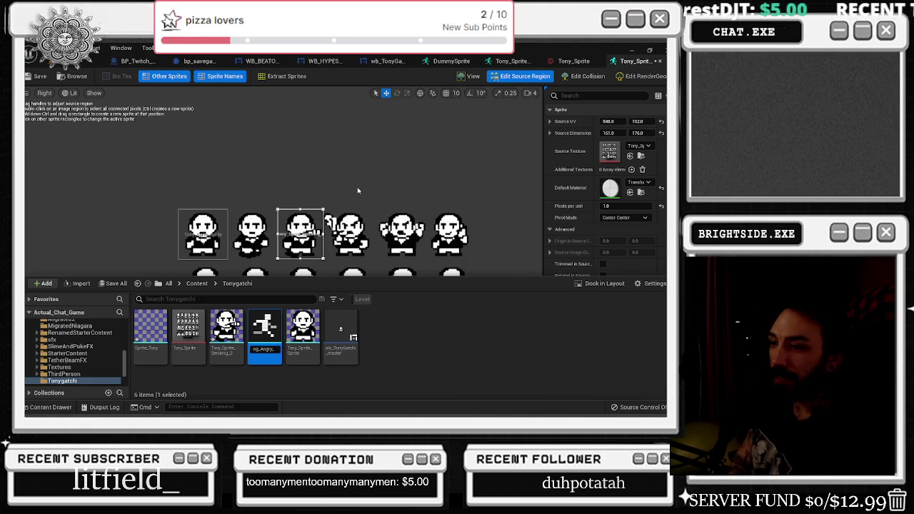
key("Return")
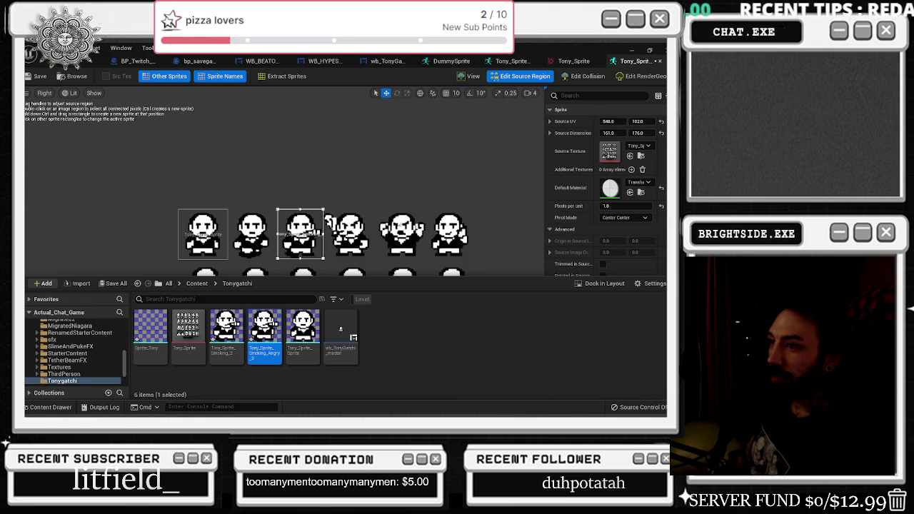
left_click(383, 202)
key("ctrl+space")
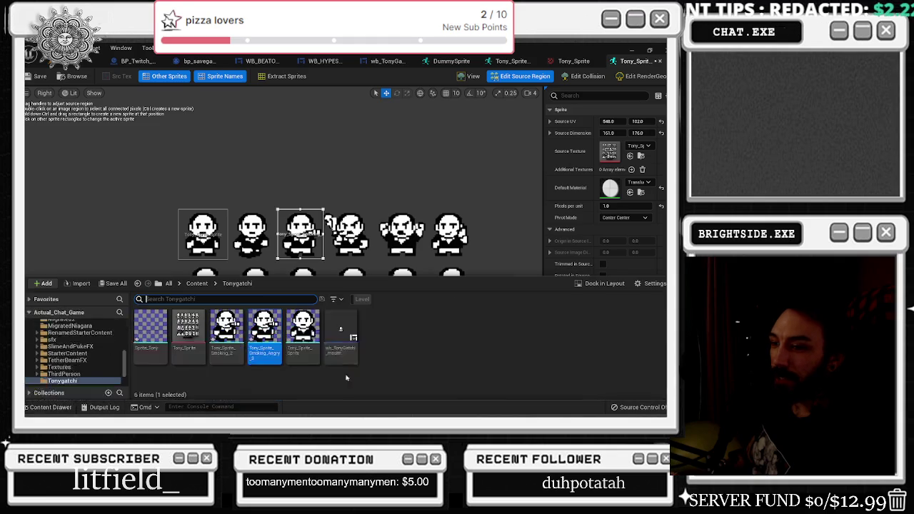
double_click(264, 330)
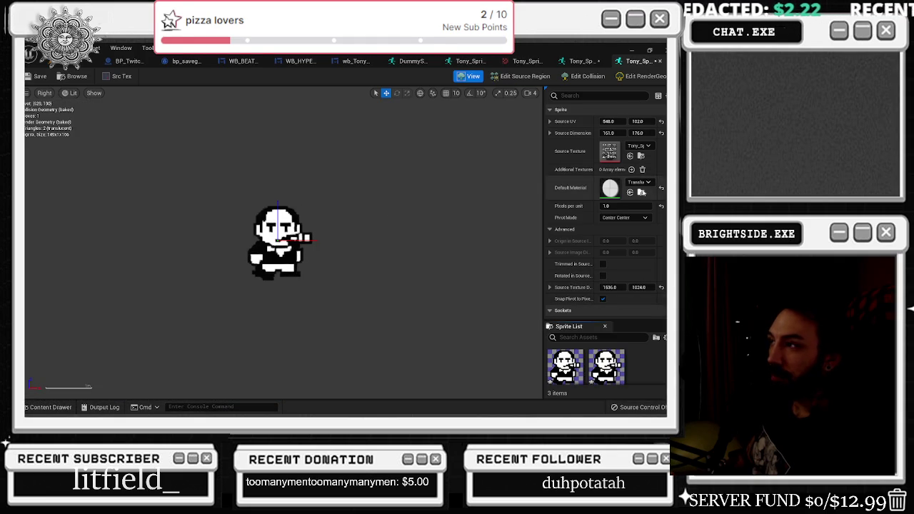
Move the source region onto the fourth Tony frame at UV 710, 102, widened to 167 × 176
left_click(525, 78)
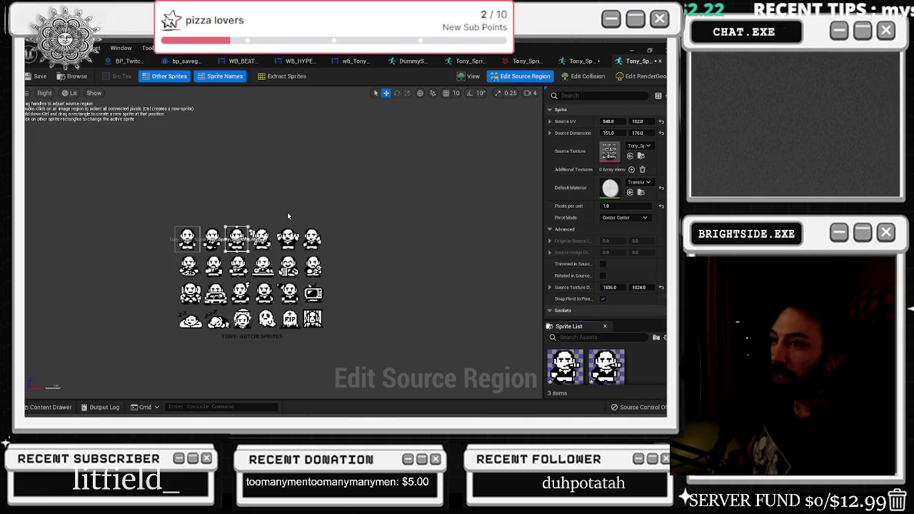
left_click_drag(608, 122, 643, 122)
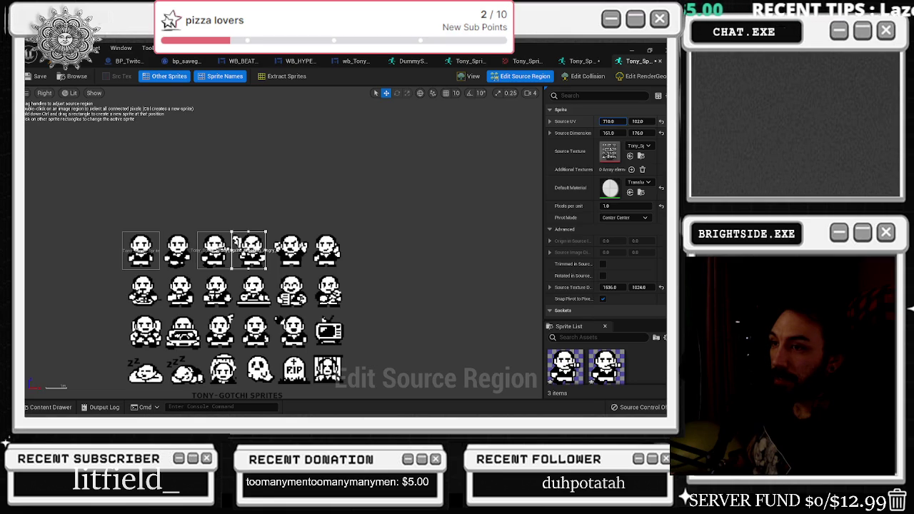
scroll(250, 250, "up", 5)
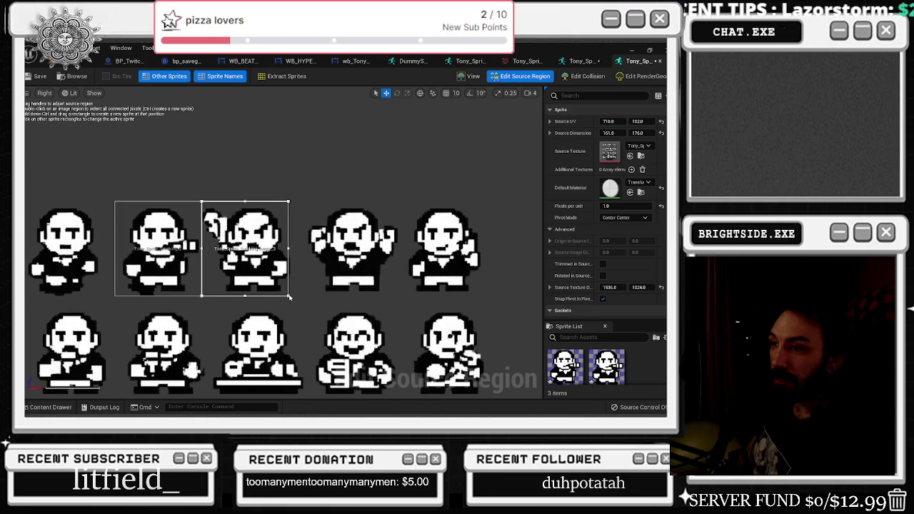
left_click_drag(308, 294, 315, 295)
scroll(322, 202, "down", 3)
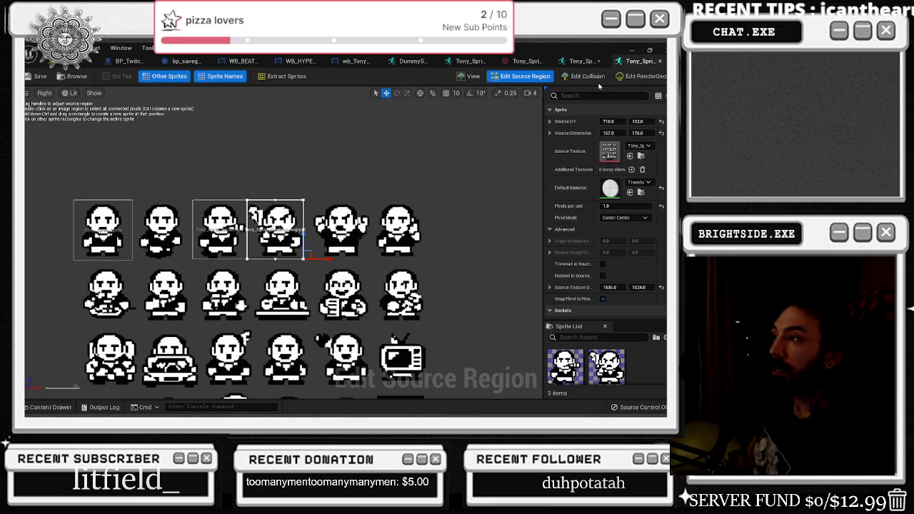
Bring up the Tonygatchi assets, open the angry sprite's actions menu, then dismiss it
left_click(46, 407)
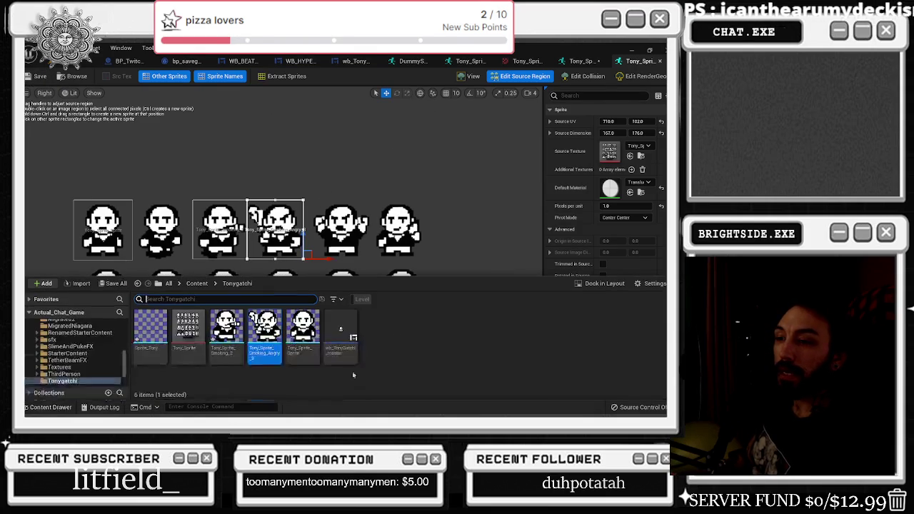
right_click(276, 329)
left_click(311, 203)
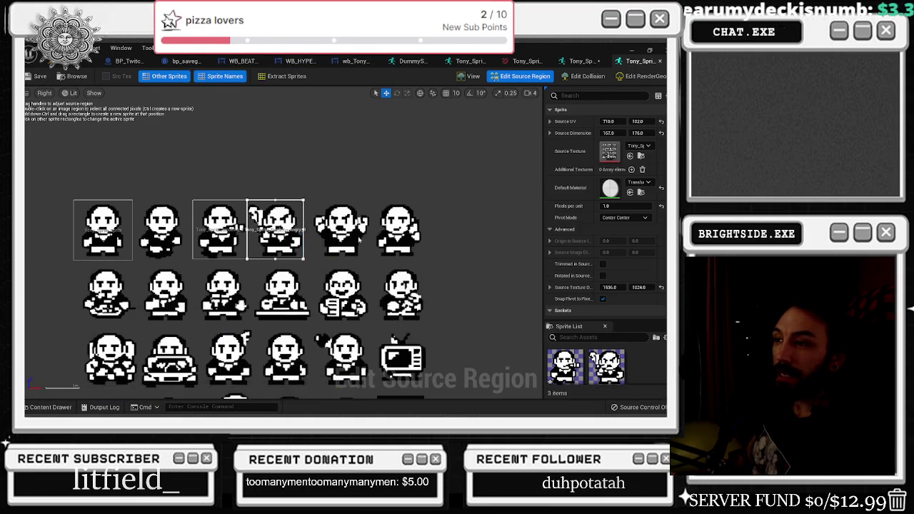
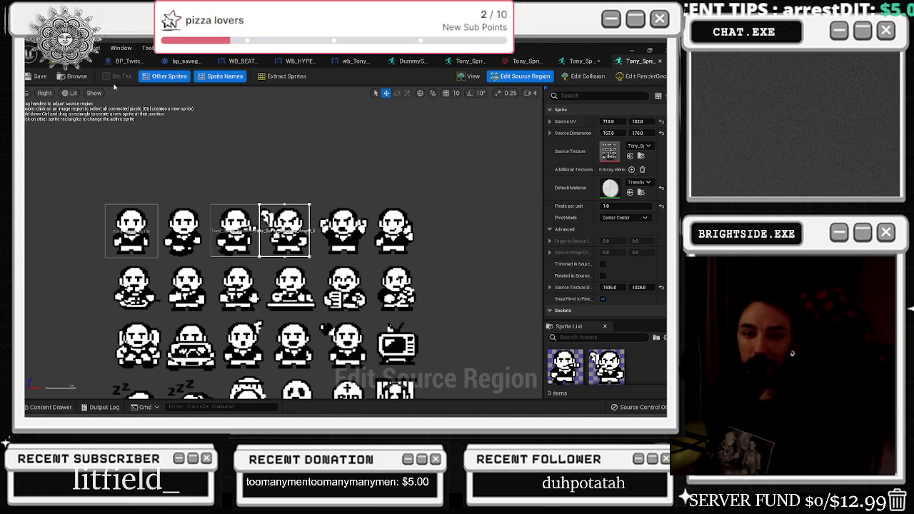
Duplicate Tony_Sprite_Smoking_Angry and rename the copy Tony_Sprite_Angry_4
left_click(52, 407)
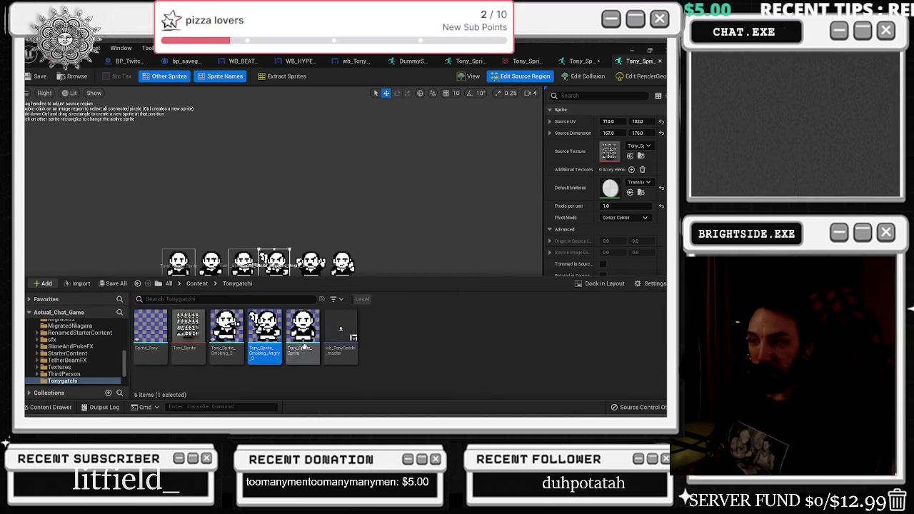
right_click(275, 339)
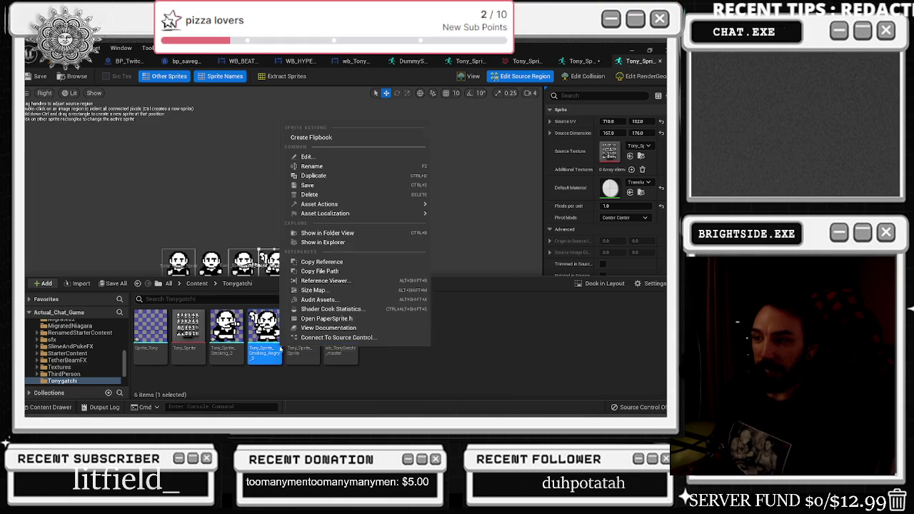
left_click(322, 175)
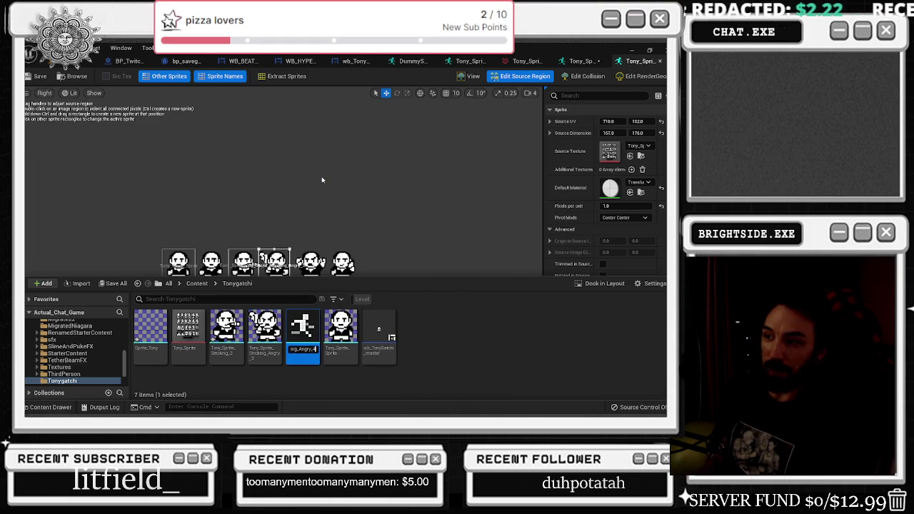
key("BackSpace")
key("BackSpace")
key("BackSpace")
key("BackSpace")
key("BackSpace")
key("BackSpace")
type("ngry_4")
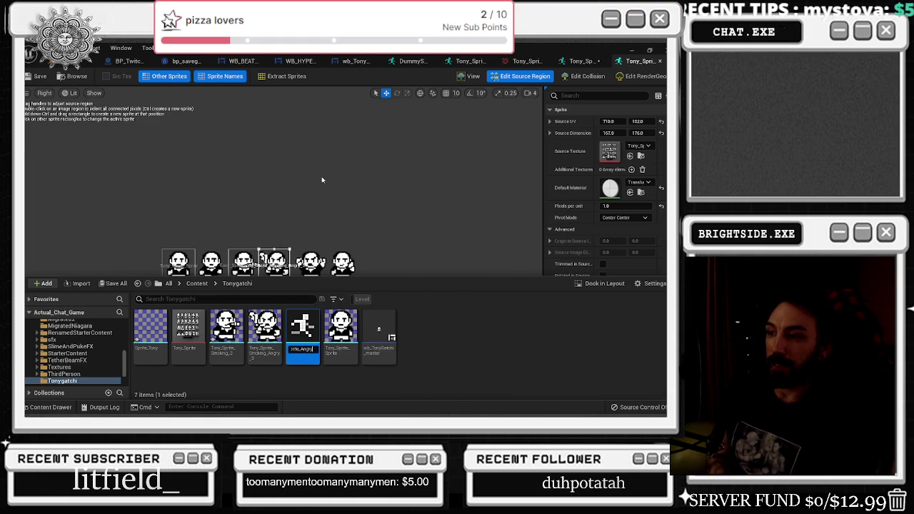
key("Return")
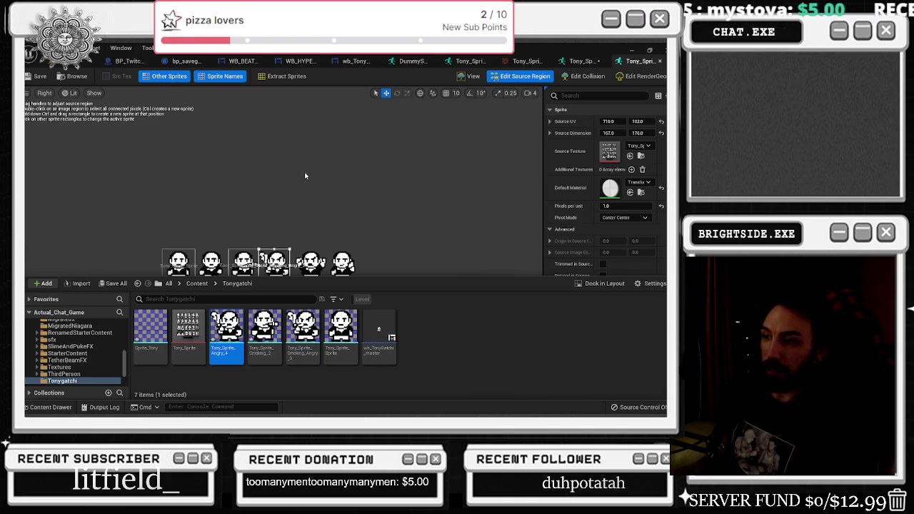
Open Tony_Sprite_Angry_4 in its own sprite editor
left_click(323, 180)
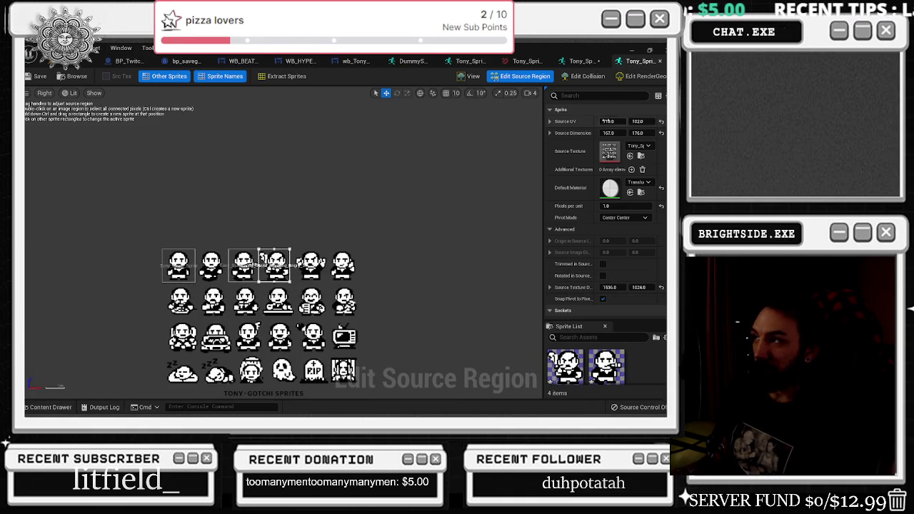
scroll(303, 261, "up", 2)
scroll(302, 261, "up", 1)
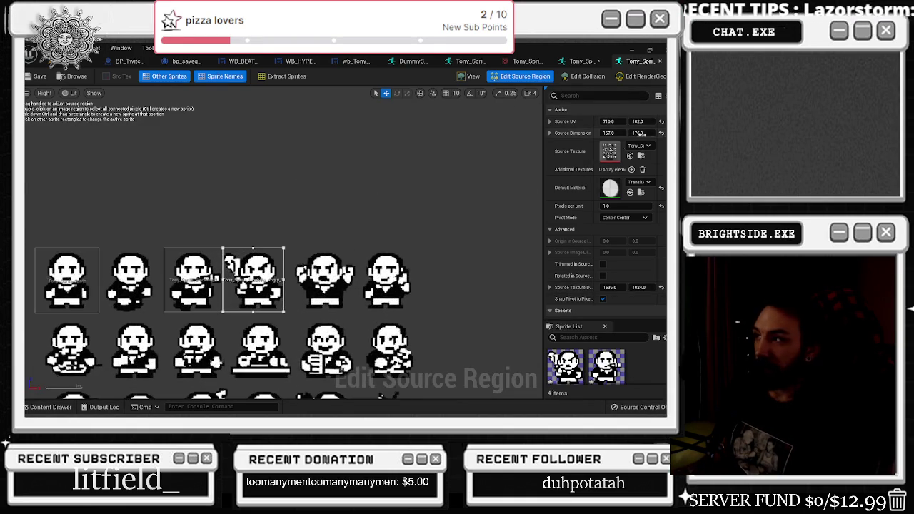
key("ctrl+space")
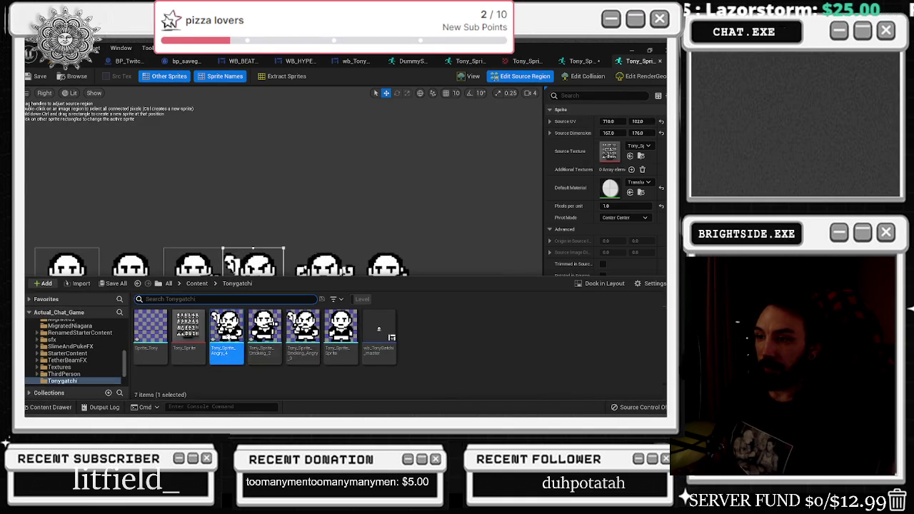
double_click(226, 327)
Undo Angry_4's source UV back to 710 and show the whole sheet in Edit Source Region
left_click(587, 75)
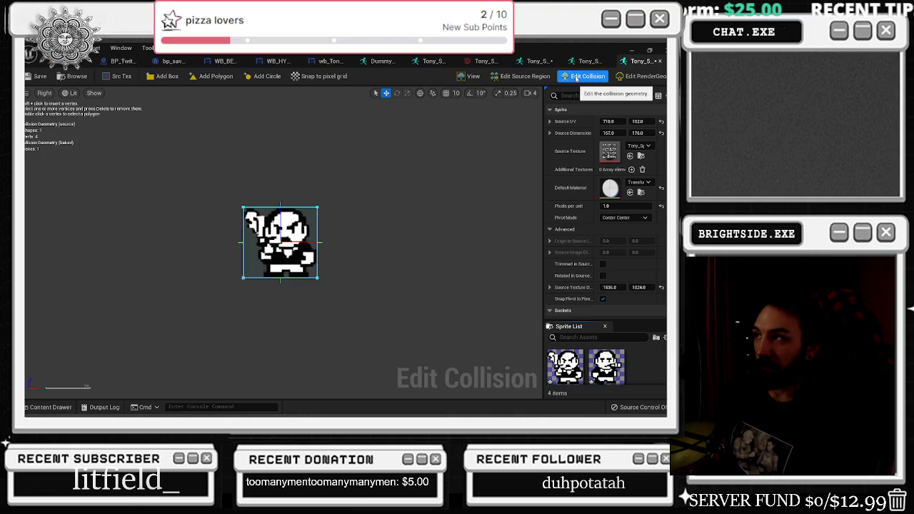
key("ctrl+z")
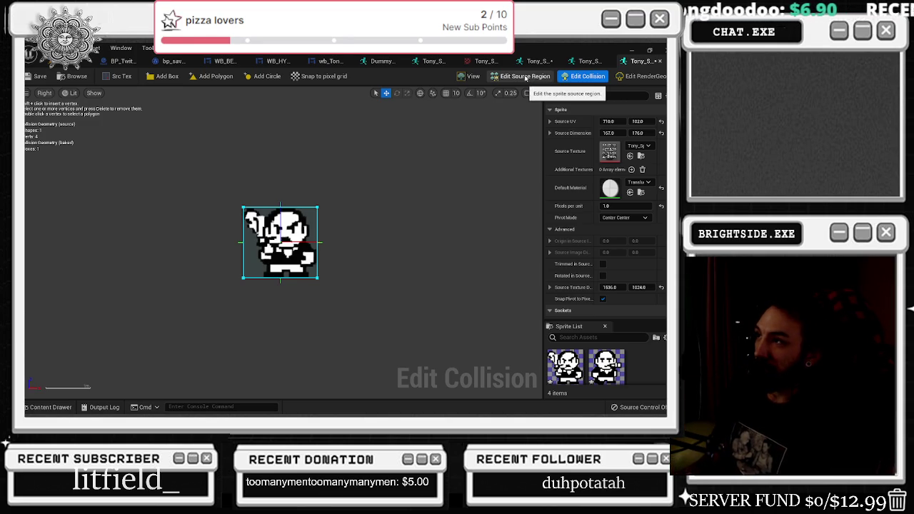
left_click(532, 78)
scroll(282, 150, "up", 2)
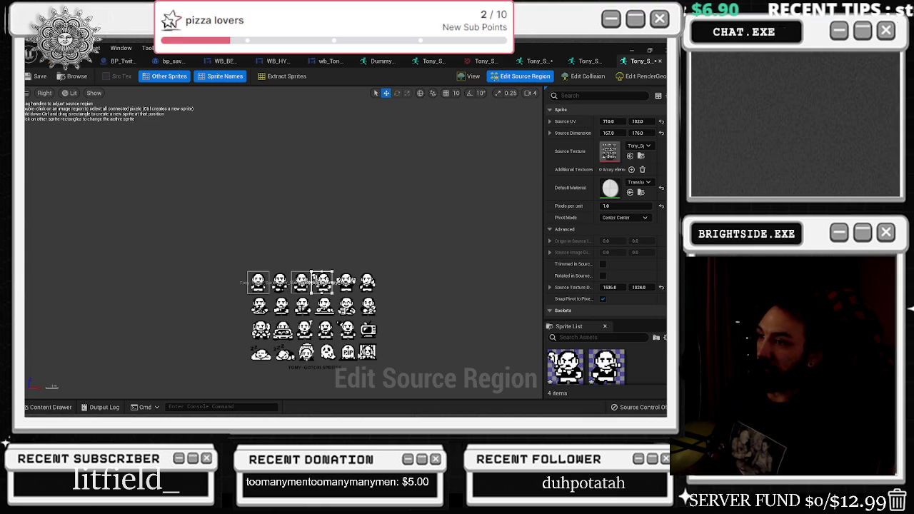
Drag Angry_4's region onto the fifth top-row figure, giving Source UV 910, 102
scroll(352, 333, "up", 1)
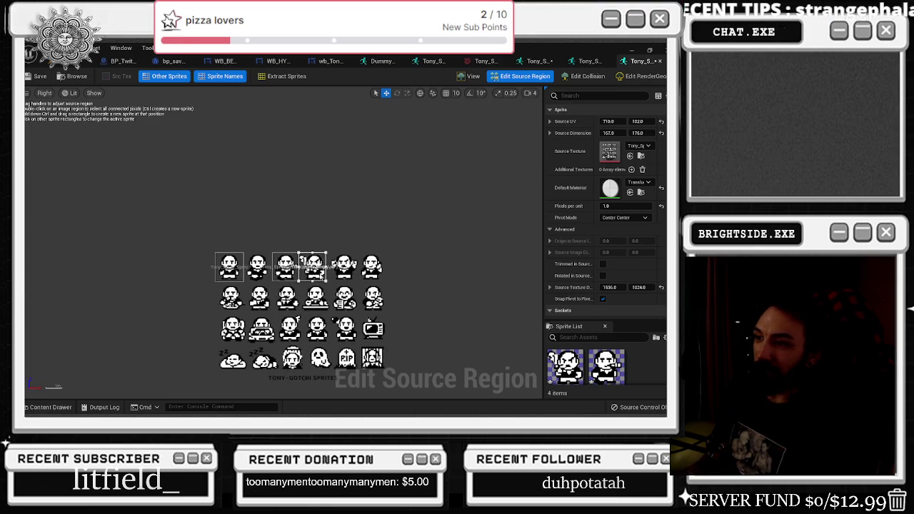
scroll(319, 277, "up", 1)
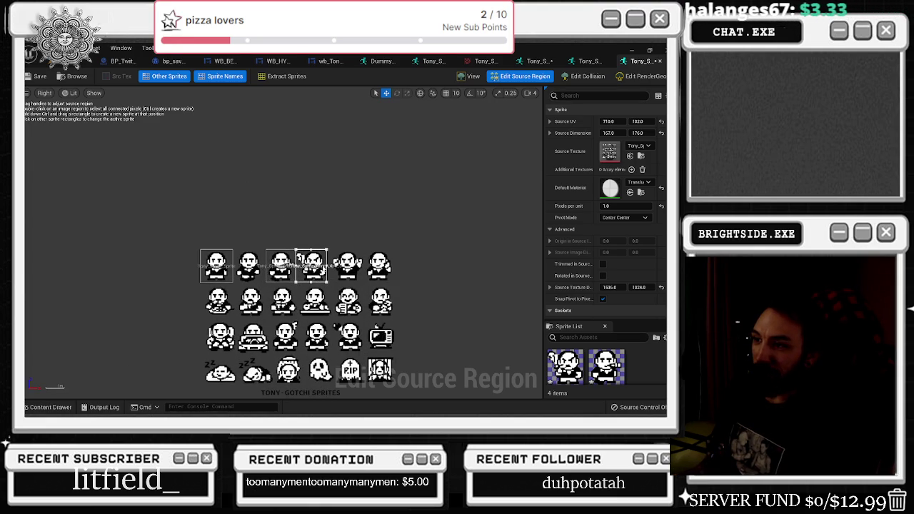
scroll(333, 279, "up", 1)
left_click(48, 407)
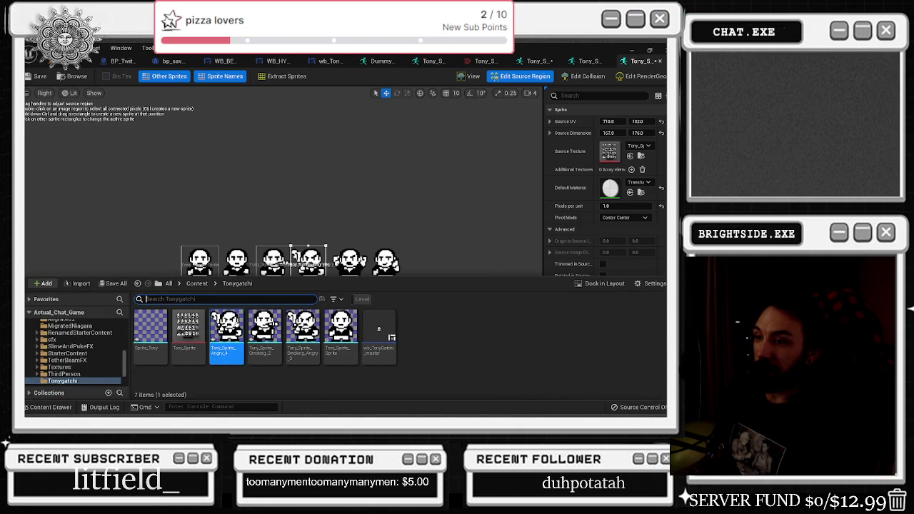
scroll(363, 202, "up", 2)
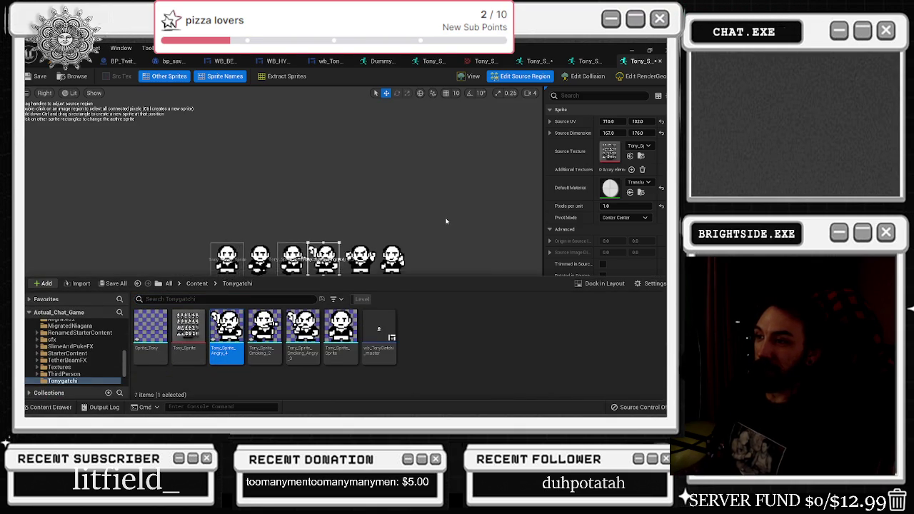
left_click(362, 201)
scroll(367, 257, "up", 1)
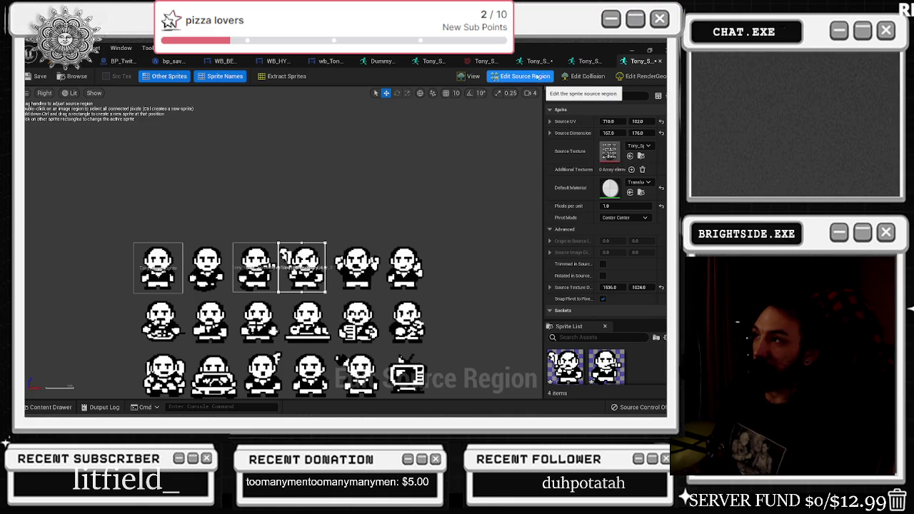
left_click_drag(609, 122, 652, 123)
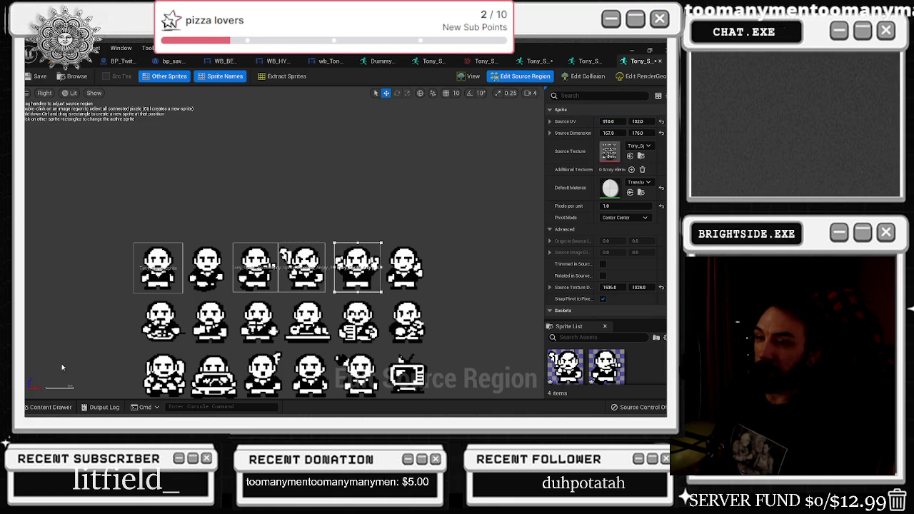
left_click(52, 406)
Duplicate Tony_Sprite_Angry_4 and name the copy Tony_Sprite_Happy_5
left_click(227, 334)
right_click(229, 334)
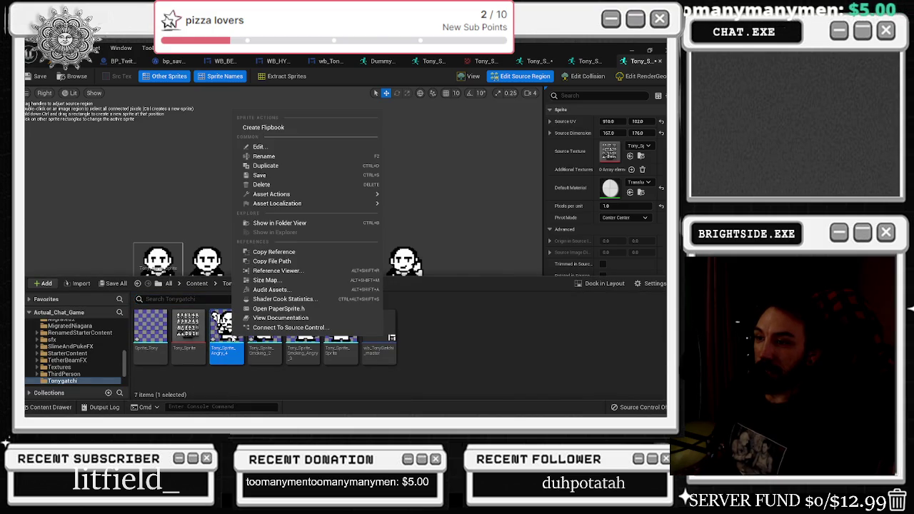
left_click(259, 146)
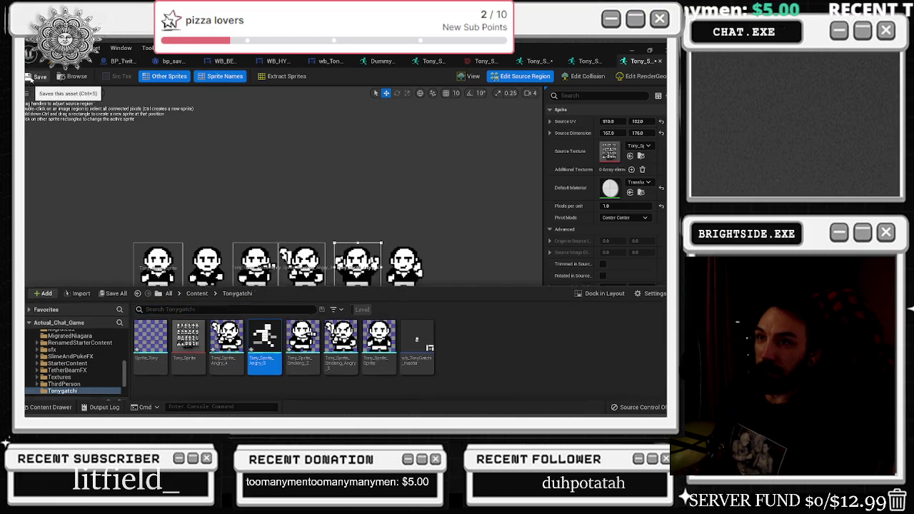
left_click(51, 407)
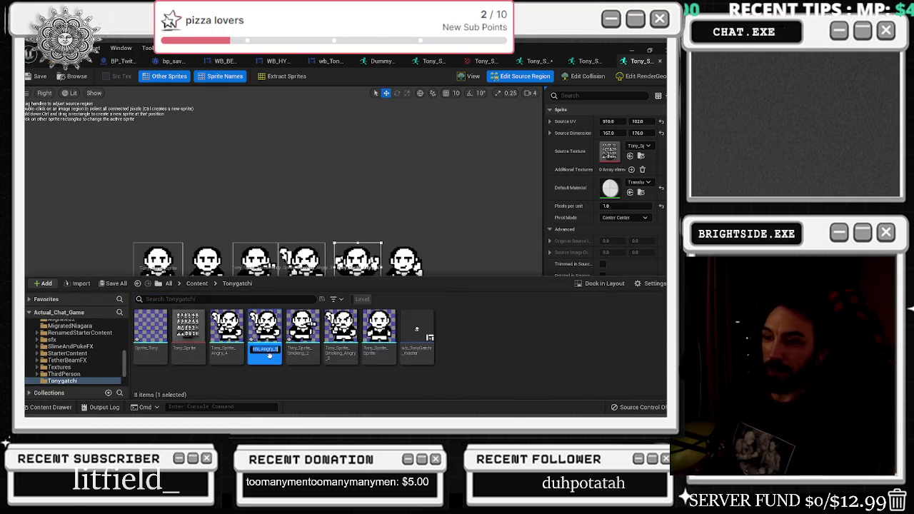
type("Tony_Sprite_Ha")
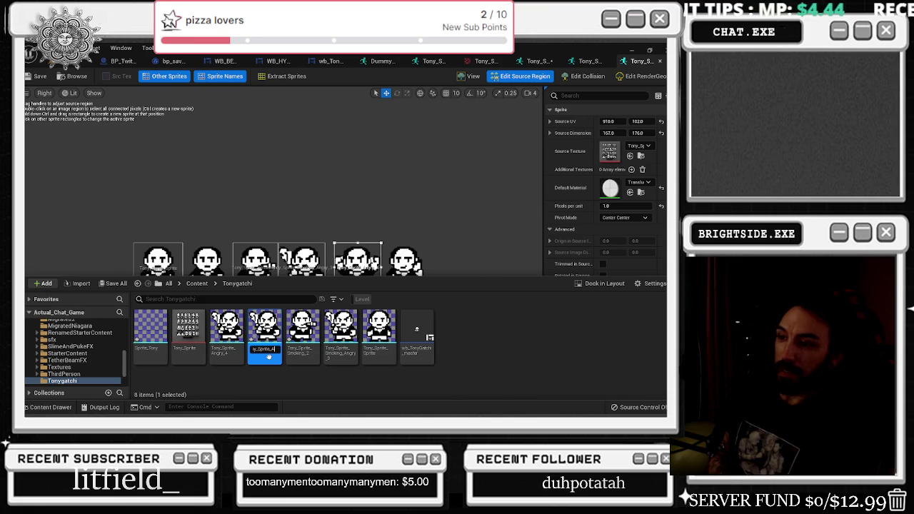
type("ppy_5")
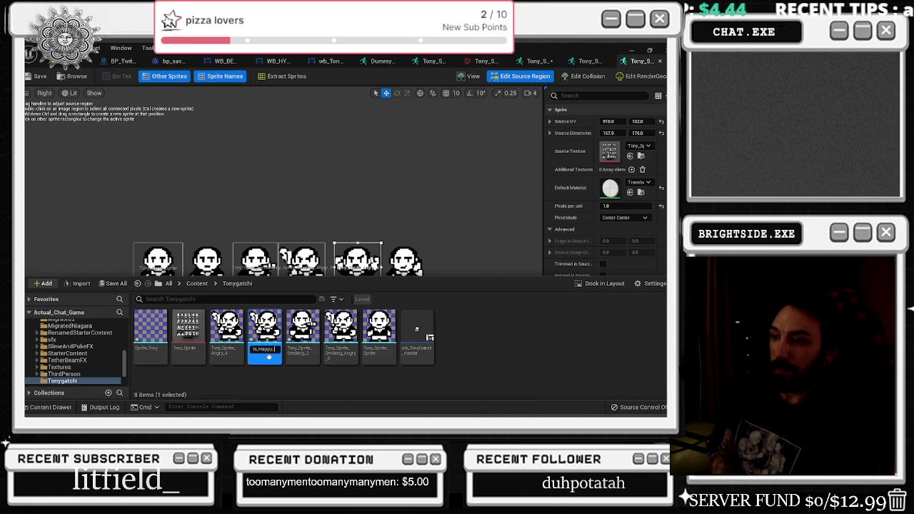
key("Return")
Open Tony_Sprite_Happy_5 in Edit Source Region and slide its region onto the next figure
left_click(376, 193)
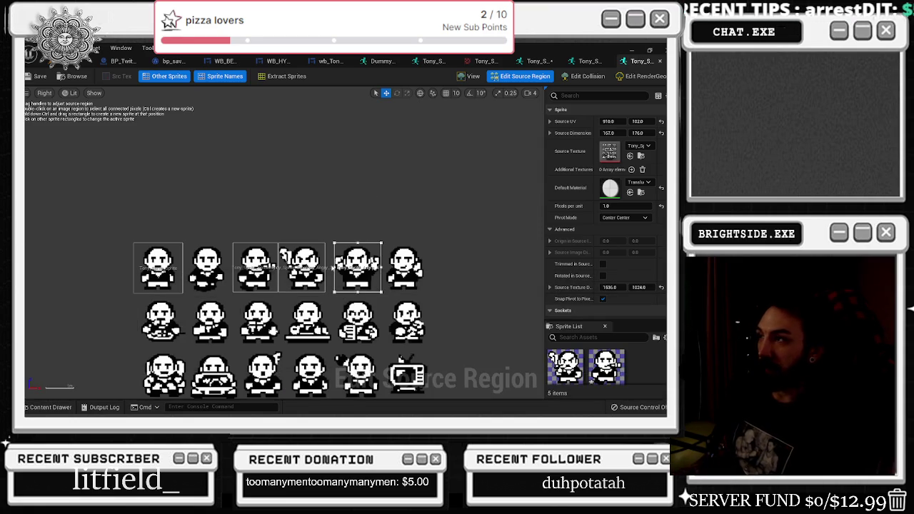
key("ctrl+space")
double_click(265, 332)
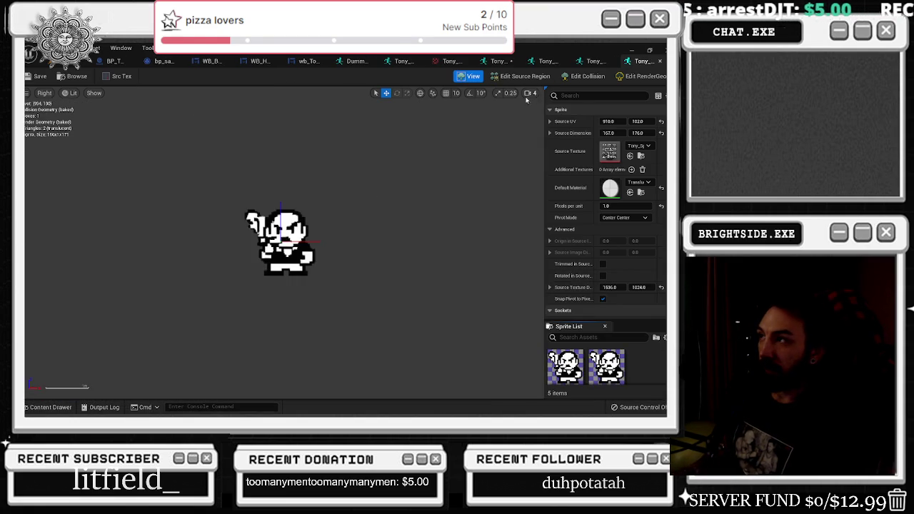
left_click(525, 76)
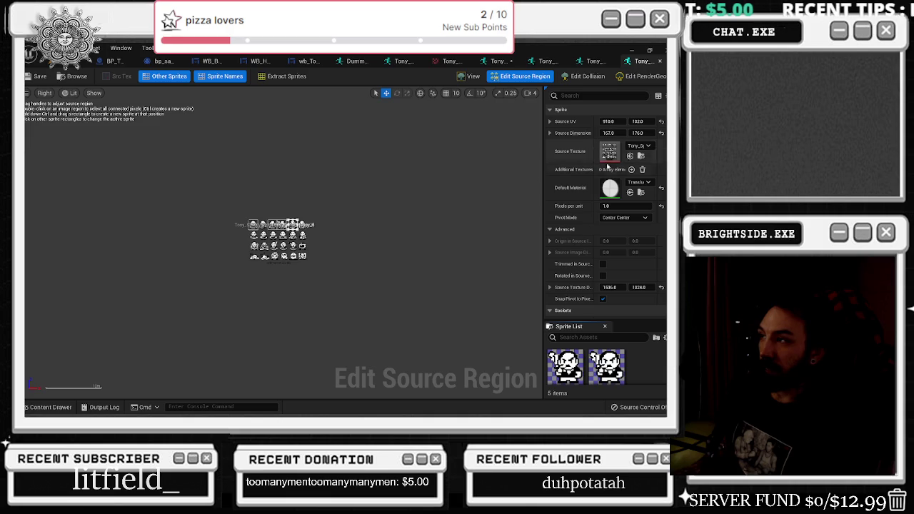
key("Return")
left_click_drag(608, 122, 636, 121)
Zoom the sheet to check the sixth top-row region, UV 1078, 102, size 167 × 176
scroll(249, 223, "up", 3)
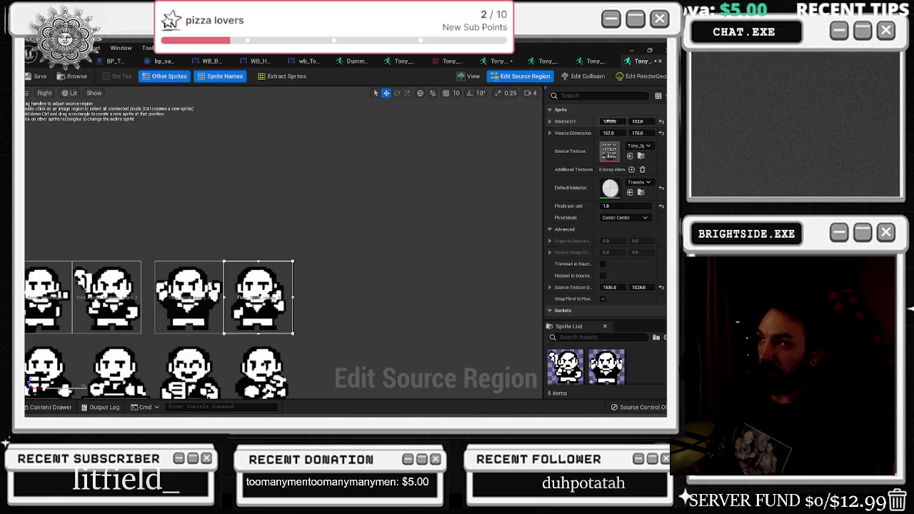
scroll(341, 265, "down", 5)
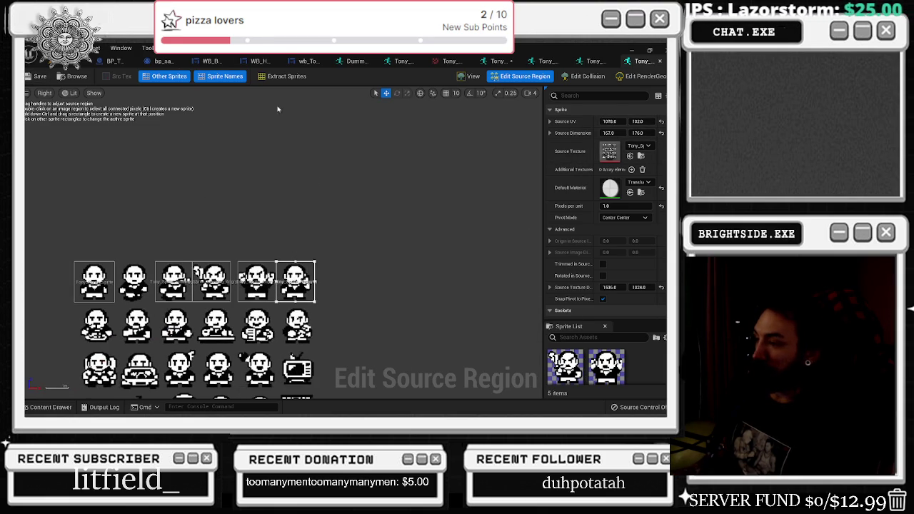
left_click(77, 63)
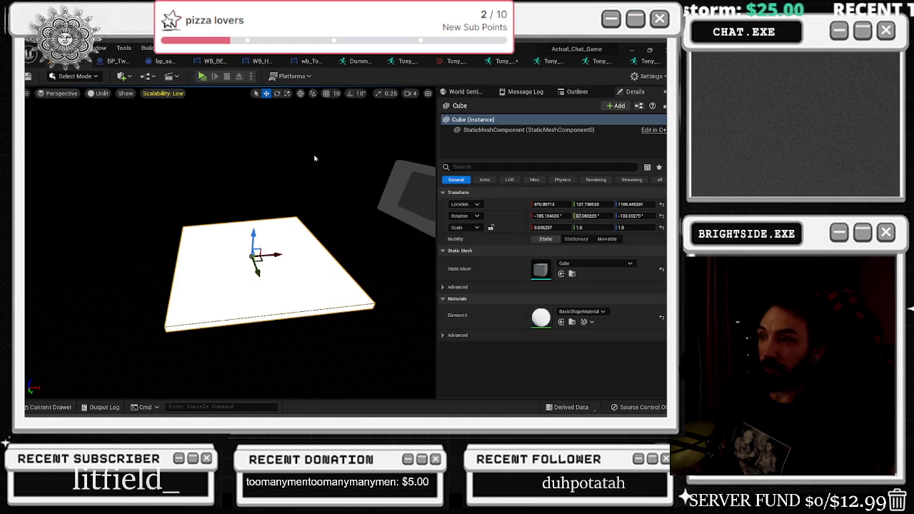
left_click(647, 62)
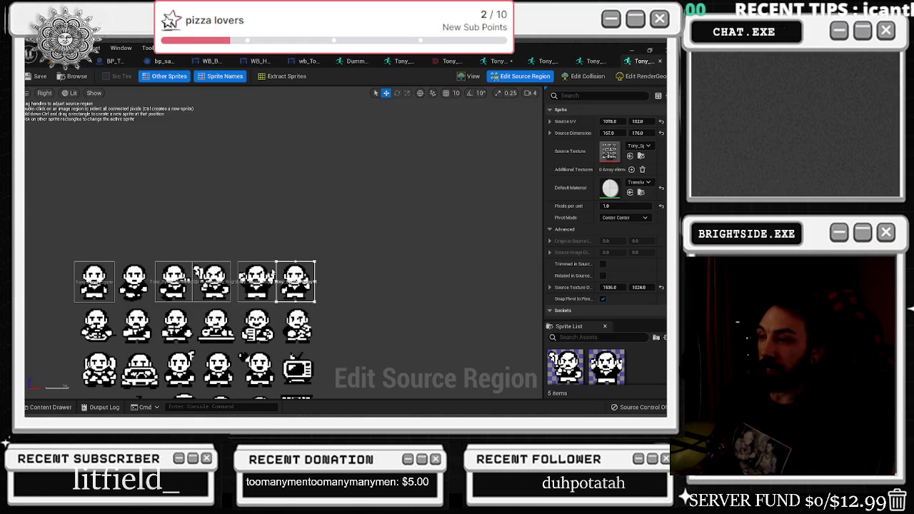
scroll(142, 362, "up", 1)
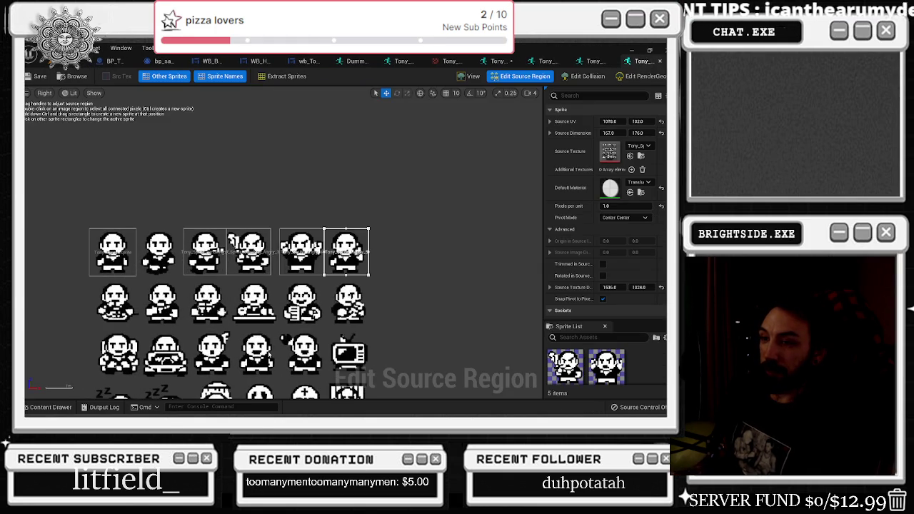
scroll(351, 277, "down", 1)
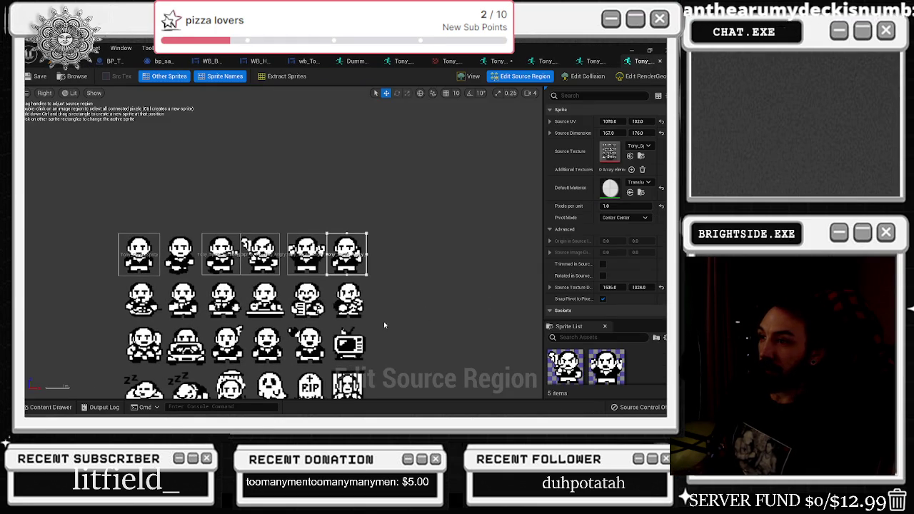
scroll(392, 289, "down", 1)
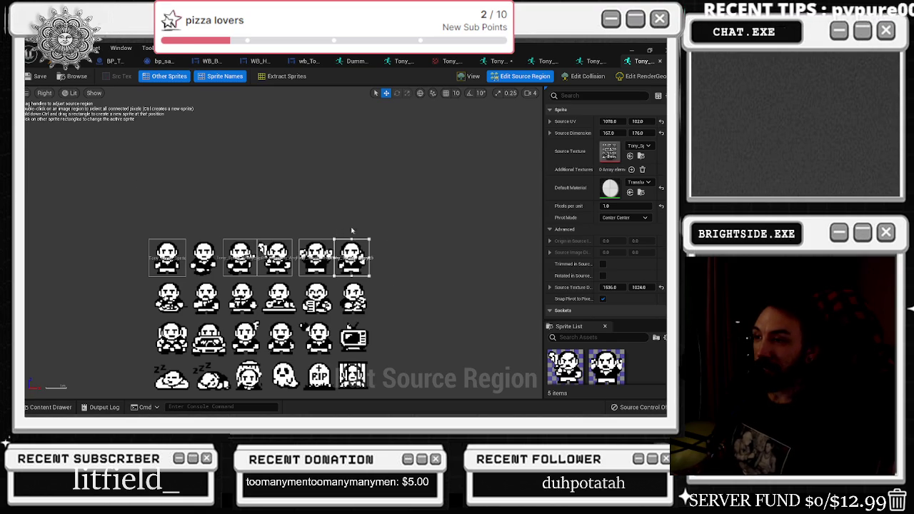
scroll(399, 278, "up", 3)
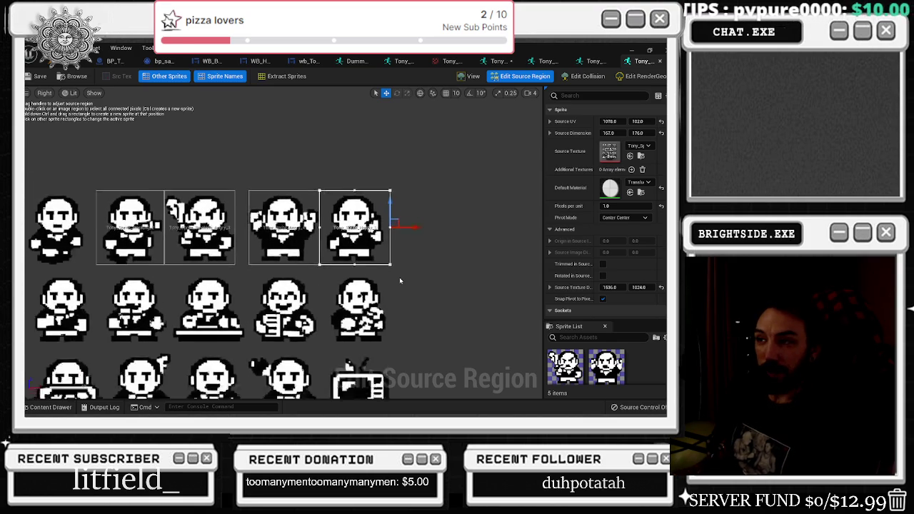
scroll(399, 277, "down", 1)
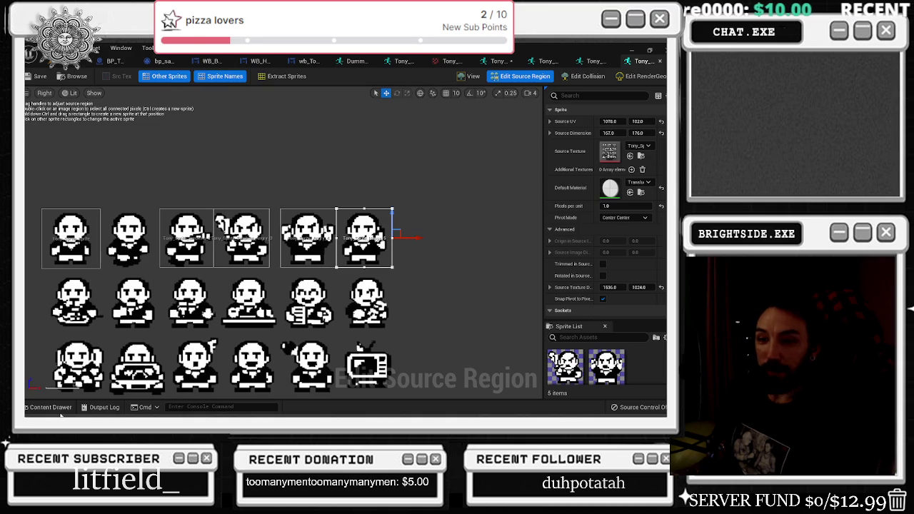
left_click(49, 407)
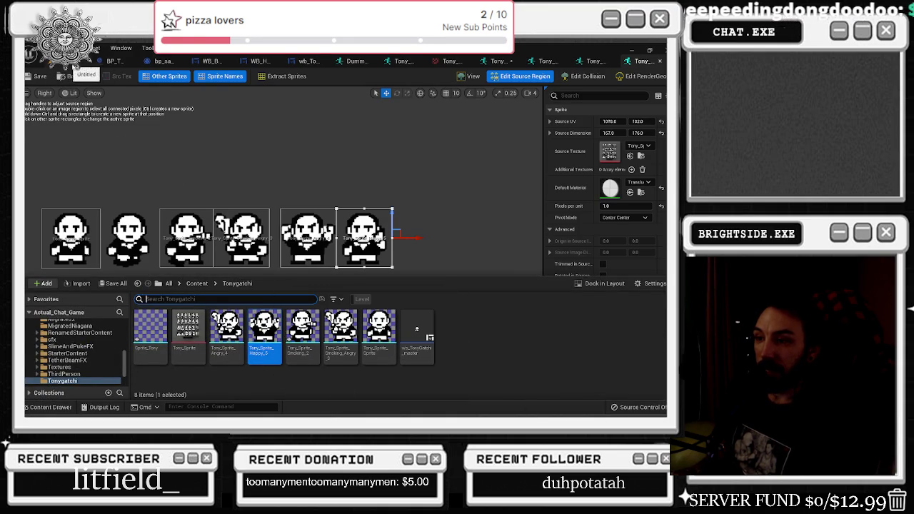
Switch between the open Tony sprite editors, comparing each preview with its region on the sheet
left_click(156, 135)
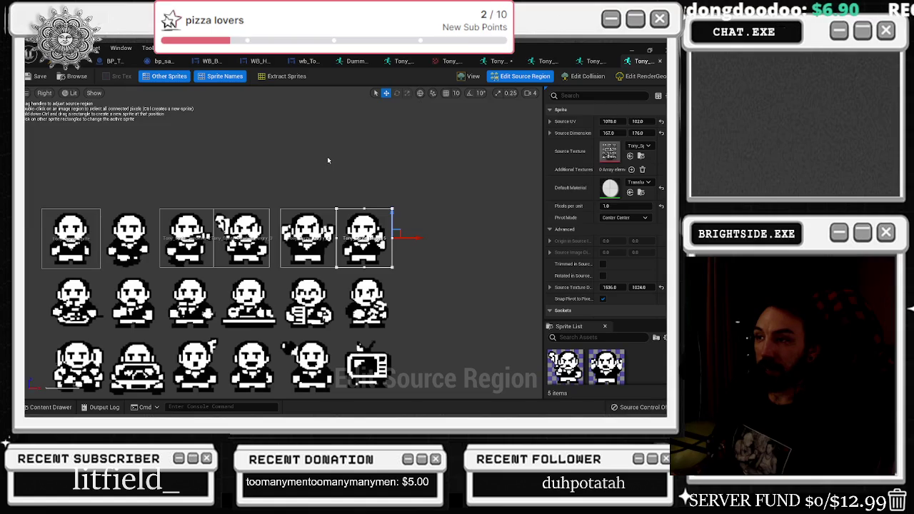
left_click(595, 61)
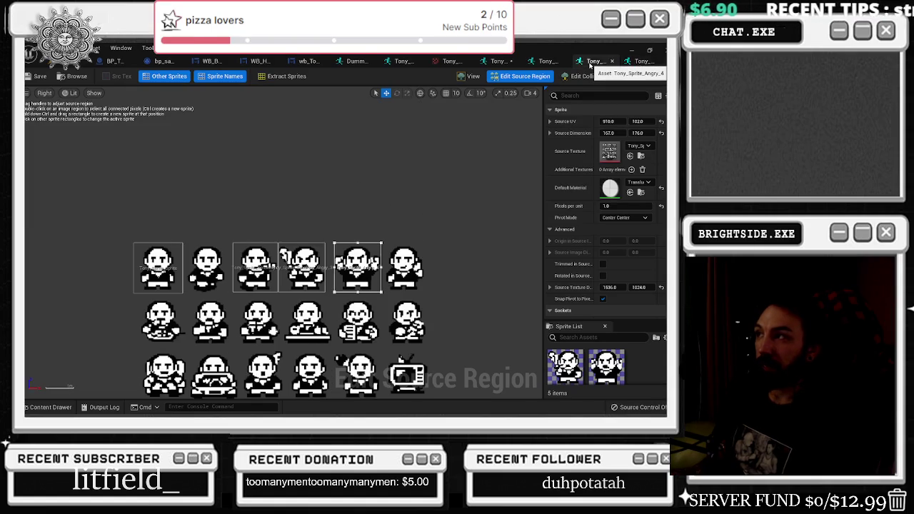
left_click(546, 61)
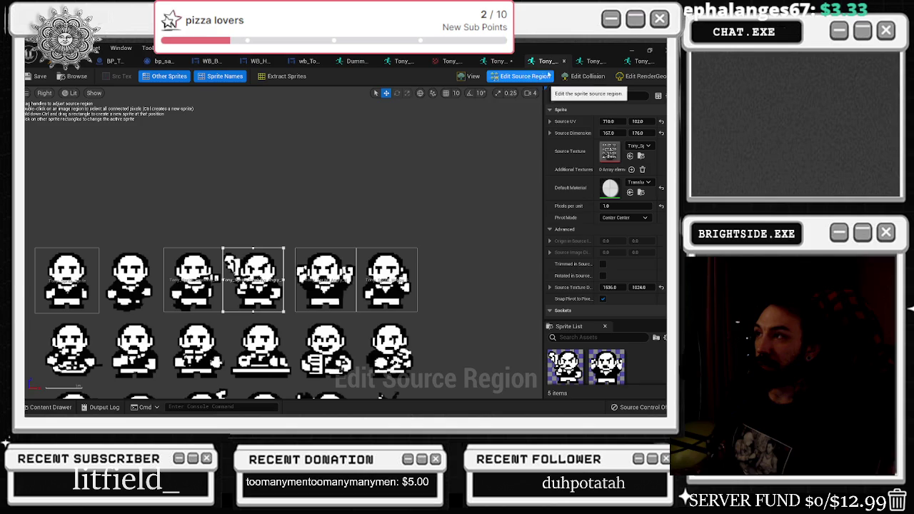
left_click(473, 76)
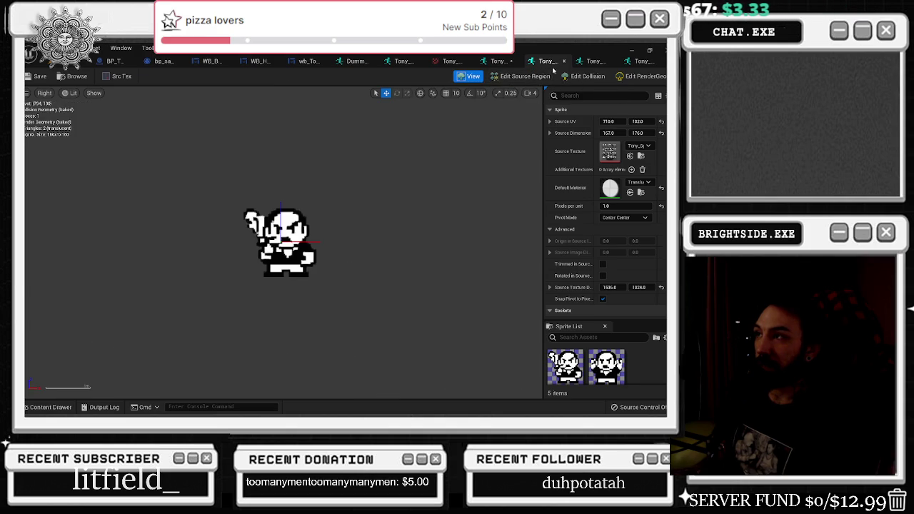
left_click(593, 60)
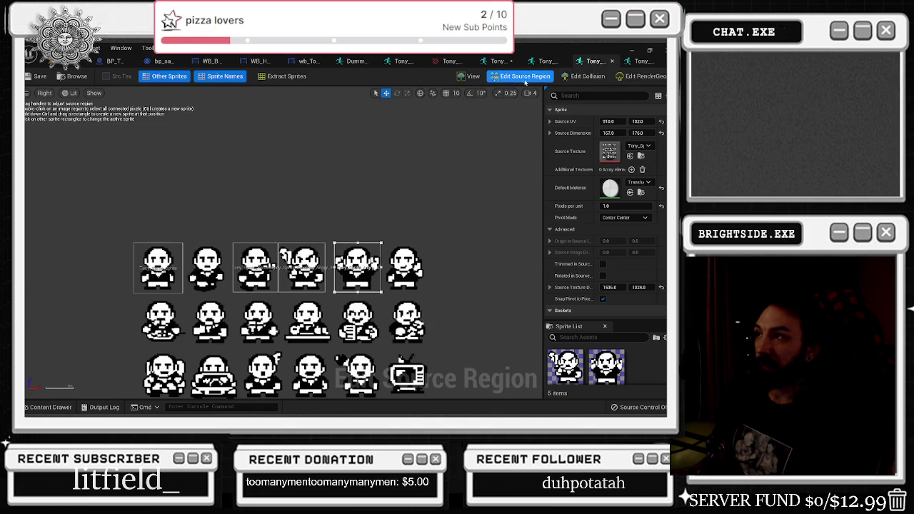
left_click(470, 76)
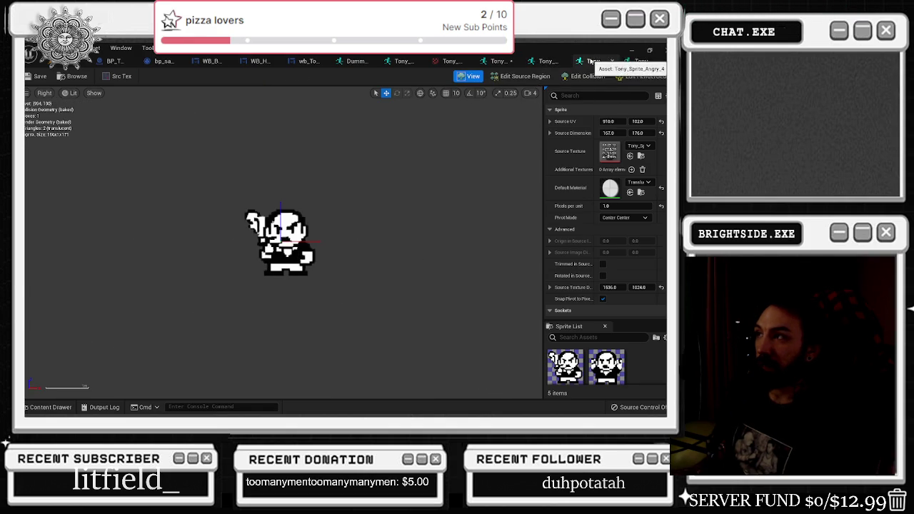
left_click(525, 76)
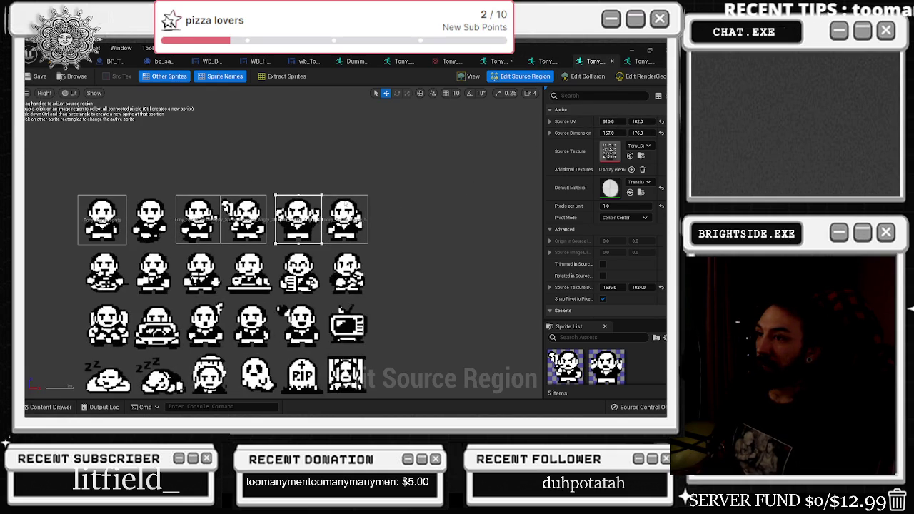
left_click(472, 76)
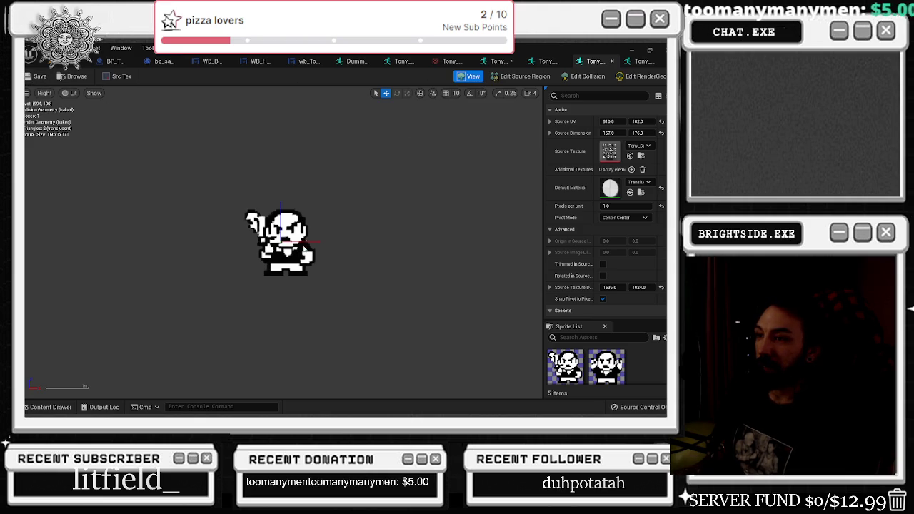
left_click(521, 76)
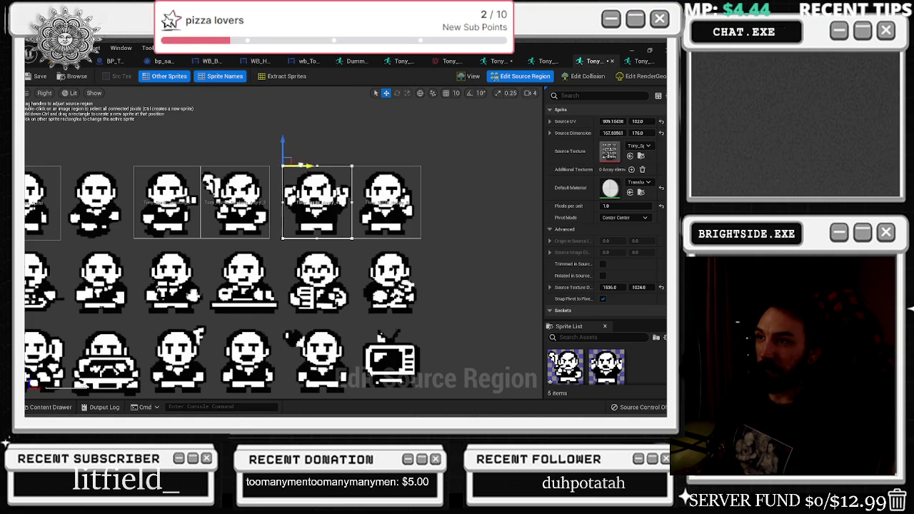
Nudge the smoking angry sprite's region slightly left and preview the result
left_click(256, 170)
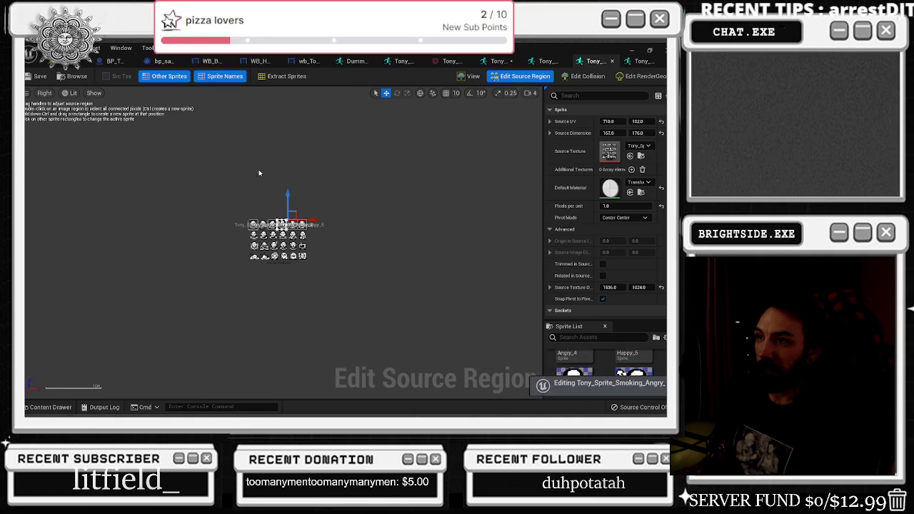
mouse_move(319, 203)
left_mouse_down()
mouse_move(365, 203)
mouse_move(314, 203)
left_mouse_up()
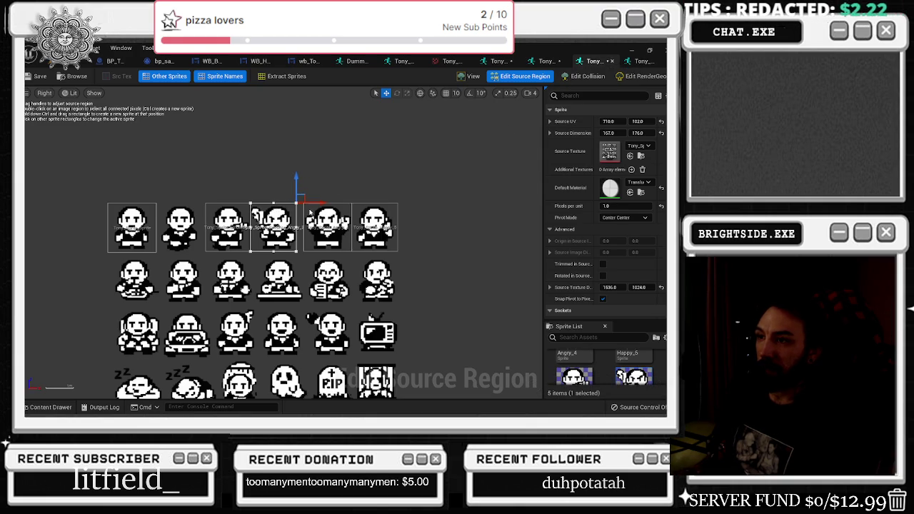
scroll(308, 227, "up", 2)
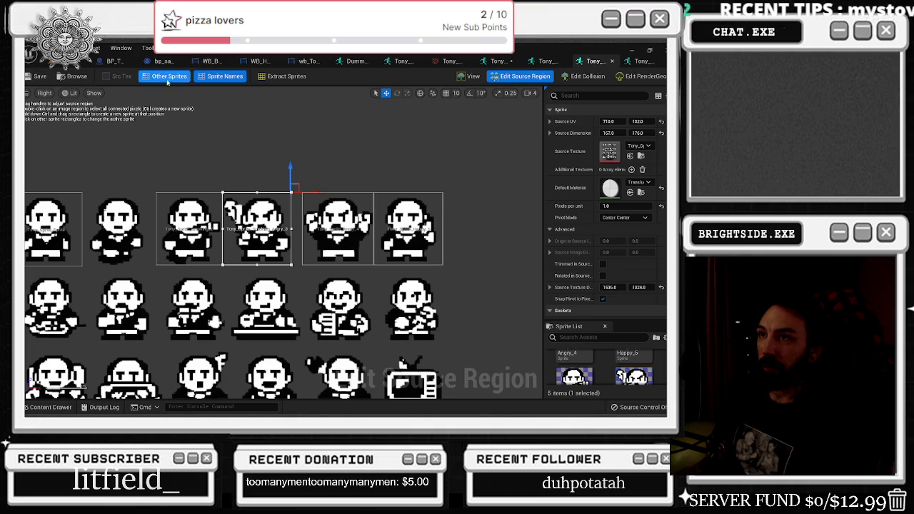
left_click(470, 79)
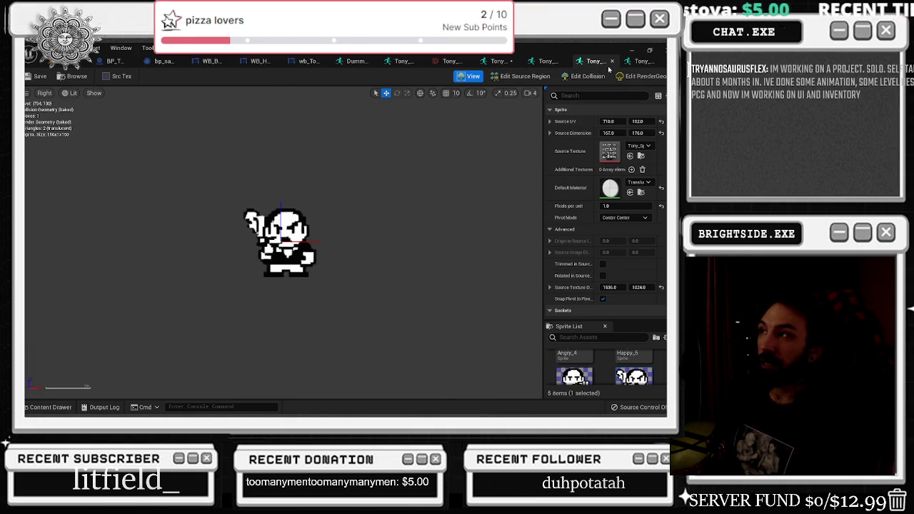
Check another Tony sprite's preview and region outlines, then select Tony_Sprite_Angry_4's region
left_click(641, 61)
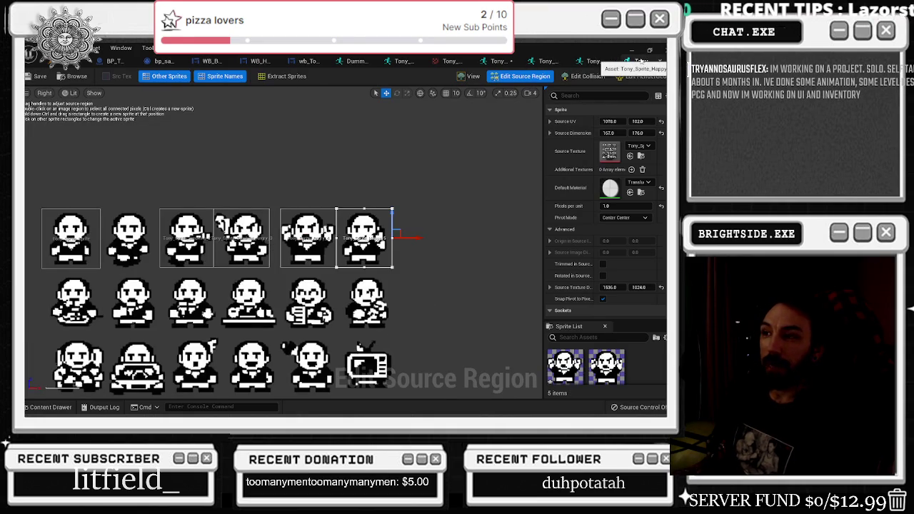
left_click(35, 407)
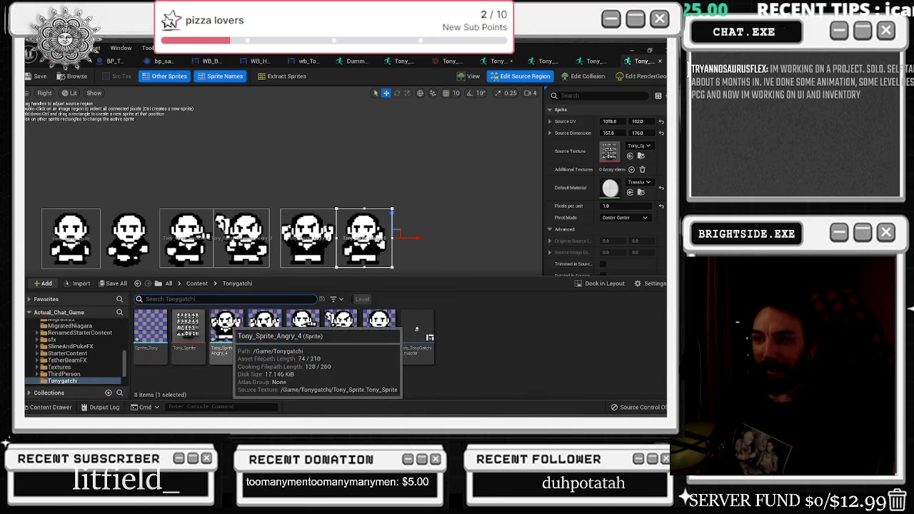
scroll(368, 242, "up", 2)
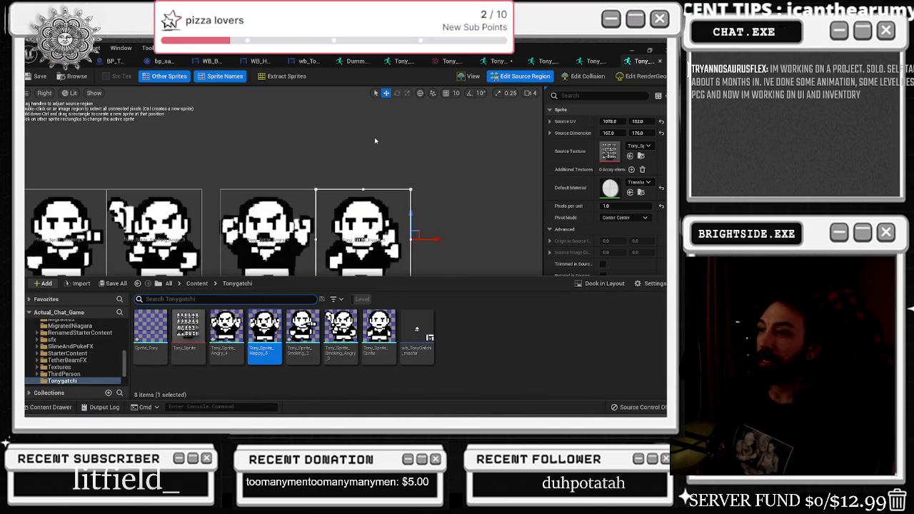
left_click(469, 76)
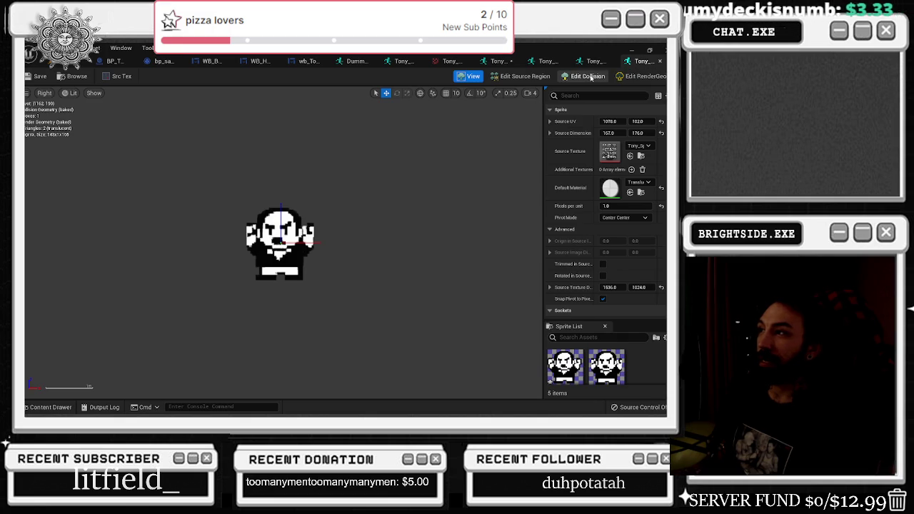
left_click(524, 76)
scroll(319, 231, "up", 3)
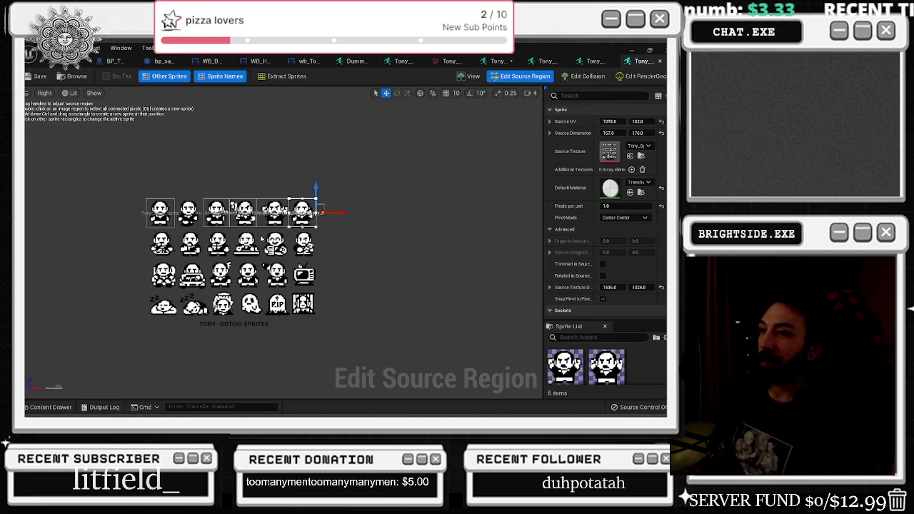
left_click(217, 212)
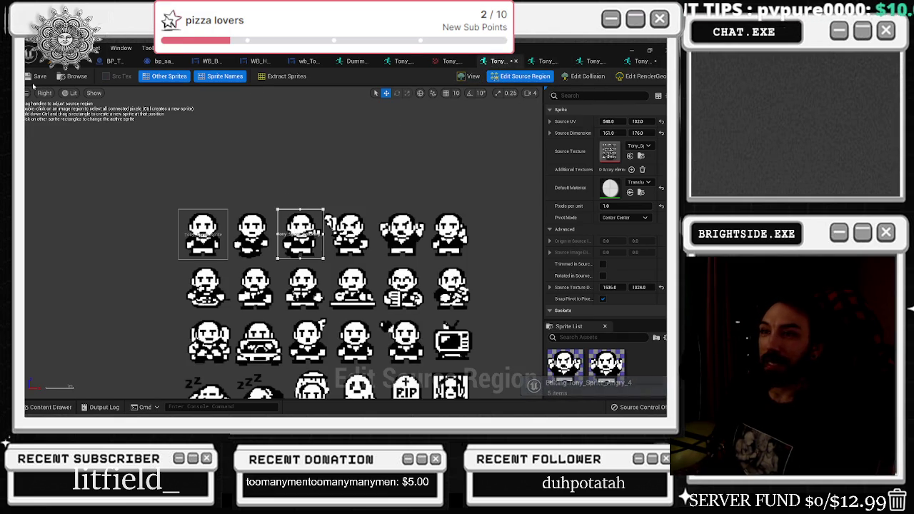
Close the leftover Tony sprite editor tabs, including the smoking sprite's
left_click(410, 63)
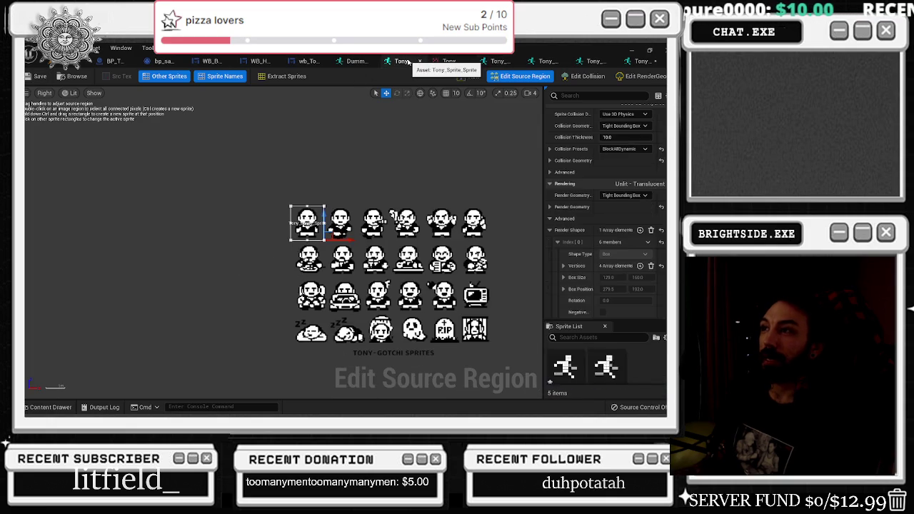
left_click(421, 62)
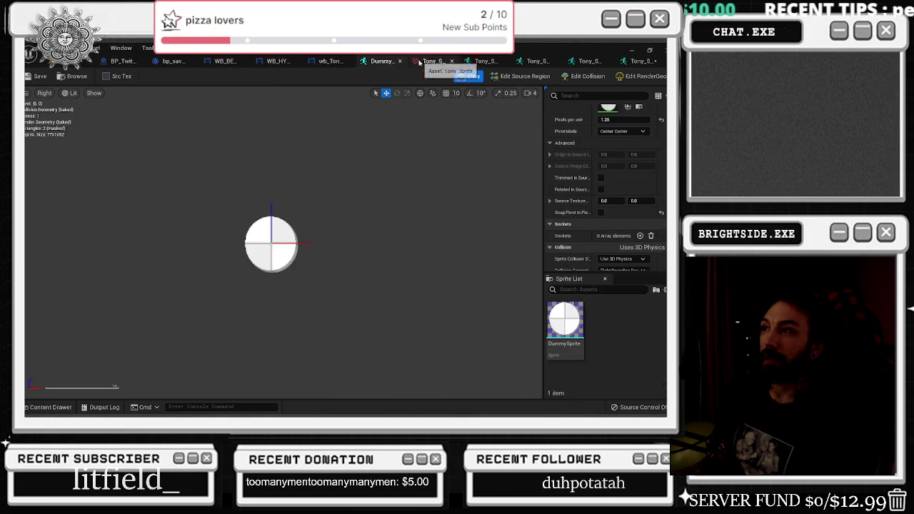
left_click(436, 61)
left_click(451, 62)
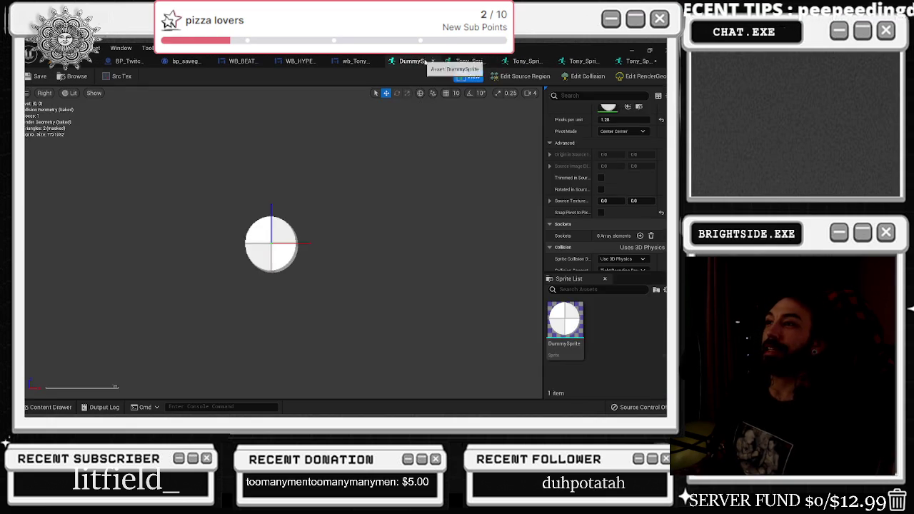
left_click(433, 63)
left_click(433, 63)
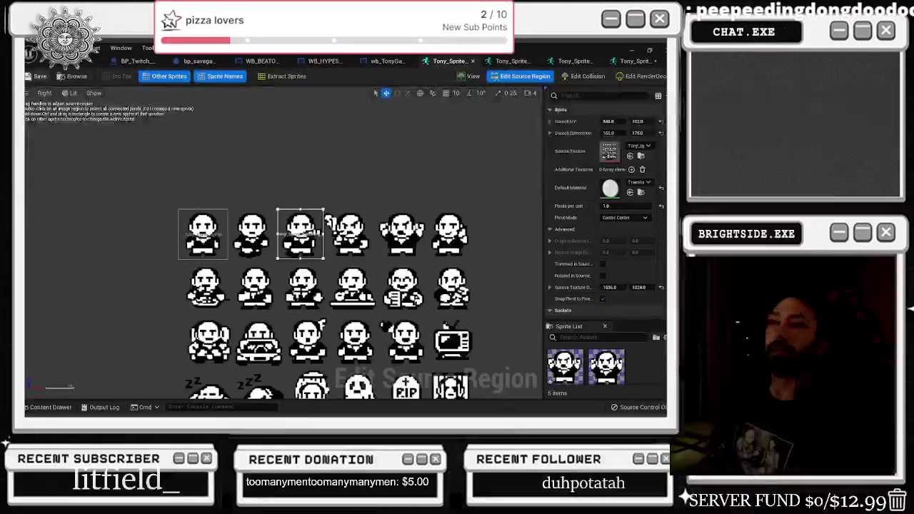
left_click(474, 63)
left_click(452, 63)
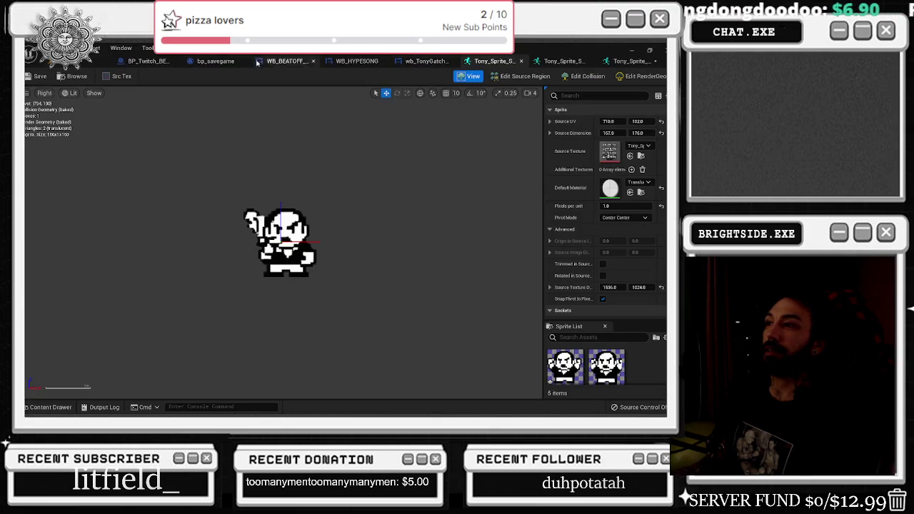
left_click(521, 61)
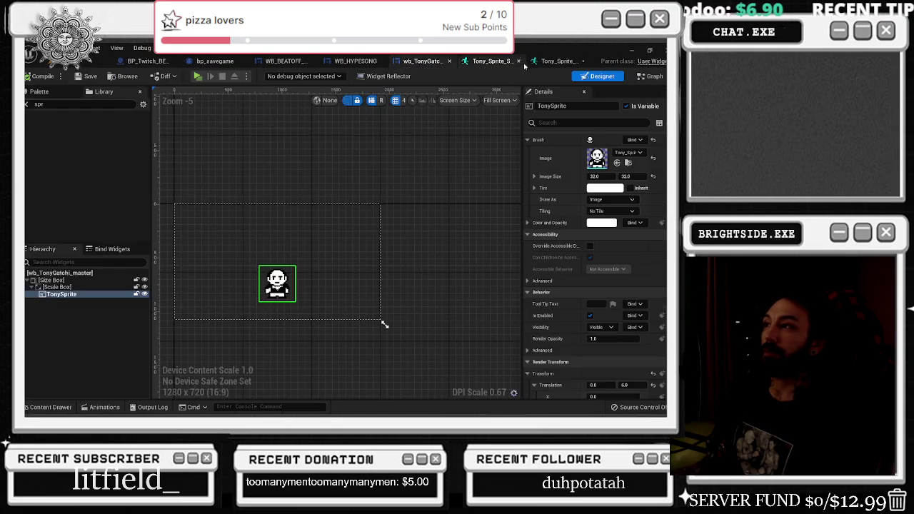
left_click(486, 61)
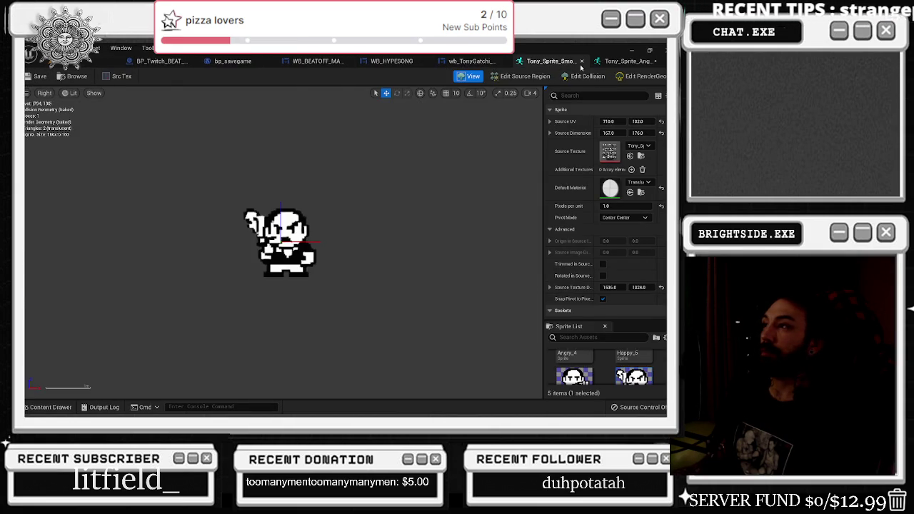
left_click(582, 60)
left_click(622, 60)
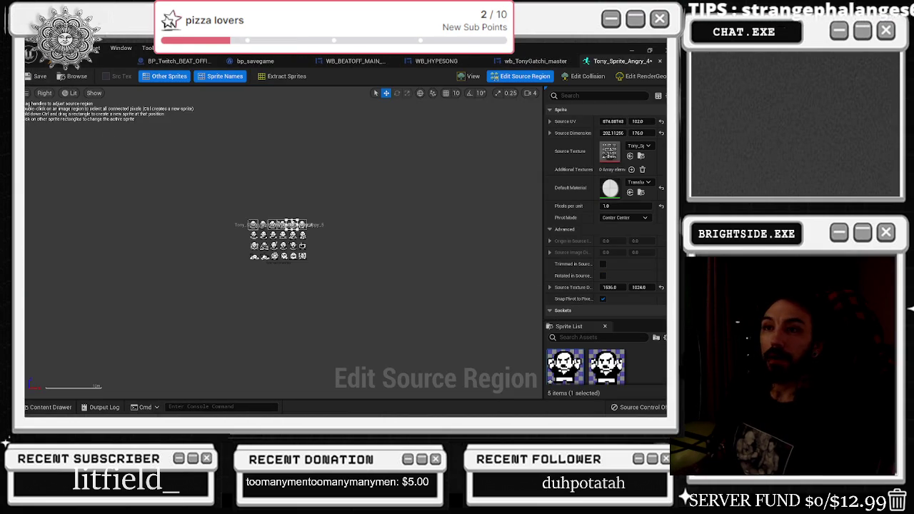
Preview Angry_4, close its editor, and open Tony_Sprite_Happy_5 from the Tonygatchi folder
scroll(278, 214, "up", 4)
left_click(473, 77)
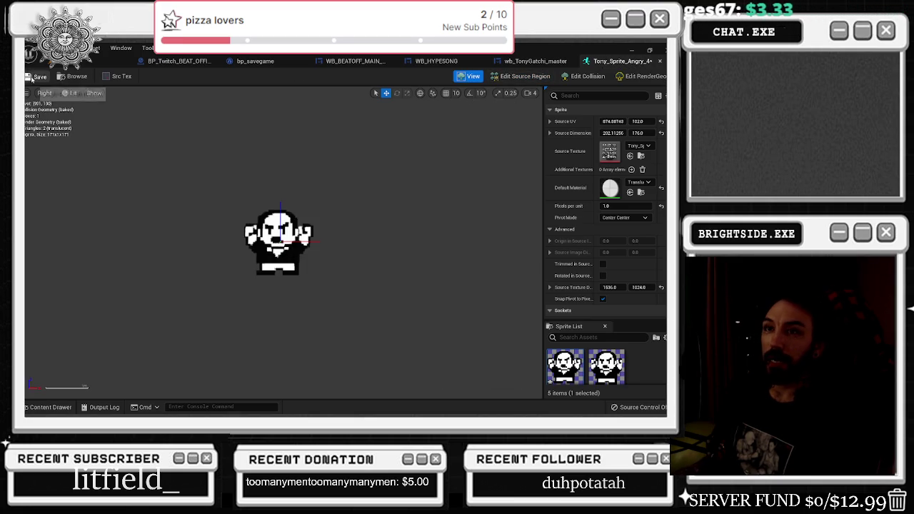
left_click(660, 61)
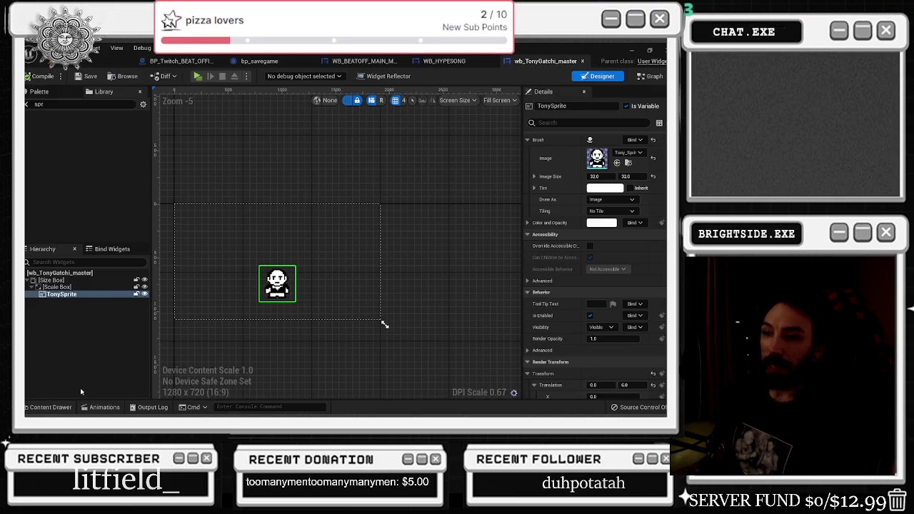
left_click(71, 407)
double_click(265, 336)
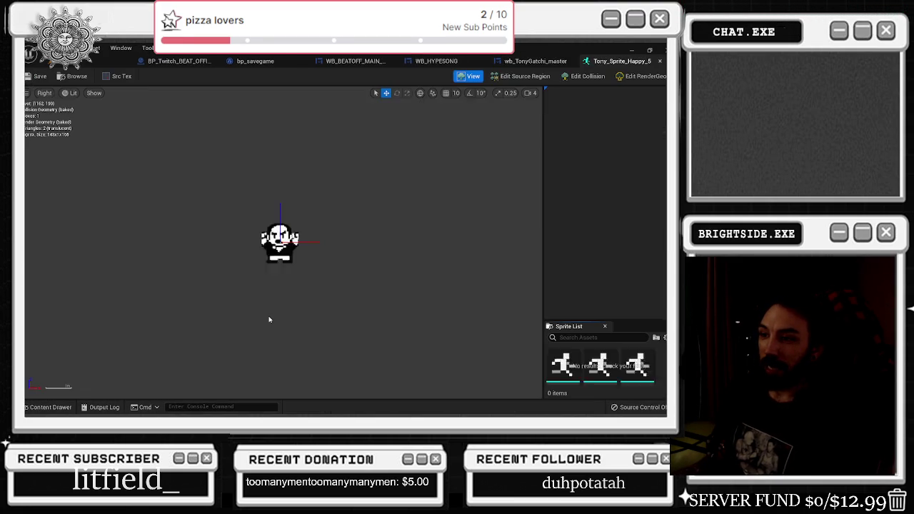
Trim Happy_5's region left edge so it starts at X 1081, 164 pixels wide
left_click(528, 77)
scroll(448, 267, "up", 5)
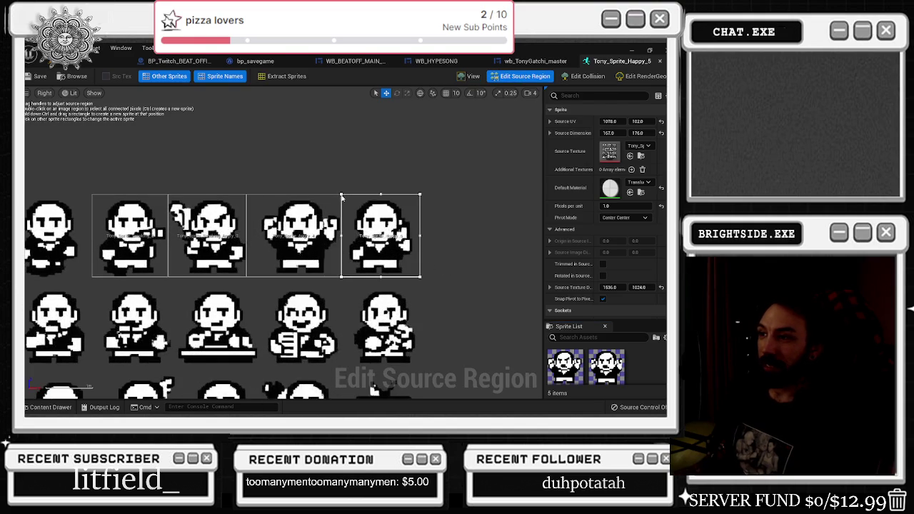
left_click_drag(363, 194, 362, 194)
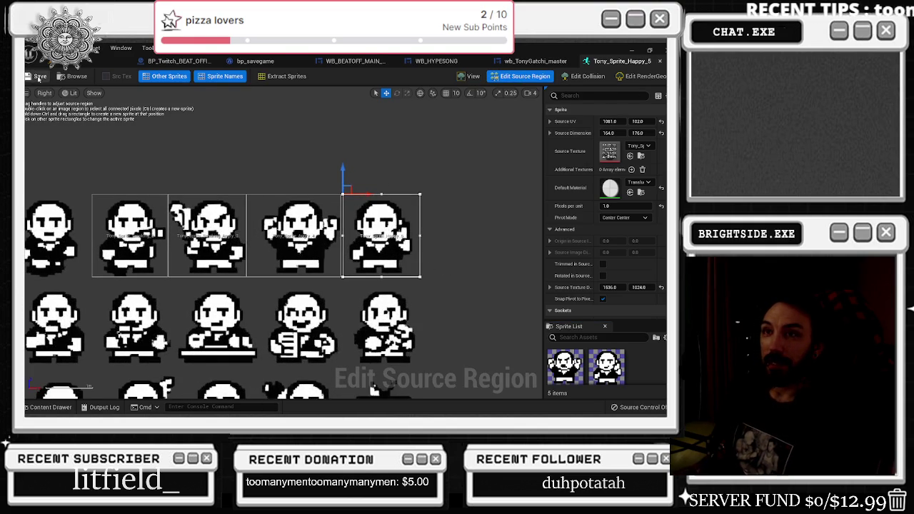
left_click(474, 76)
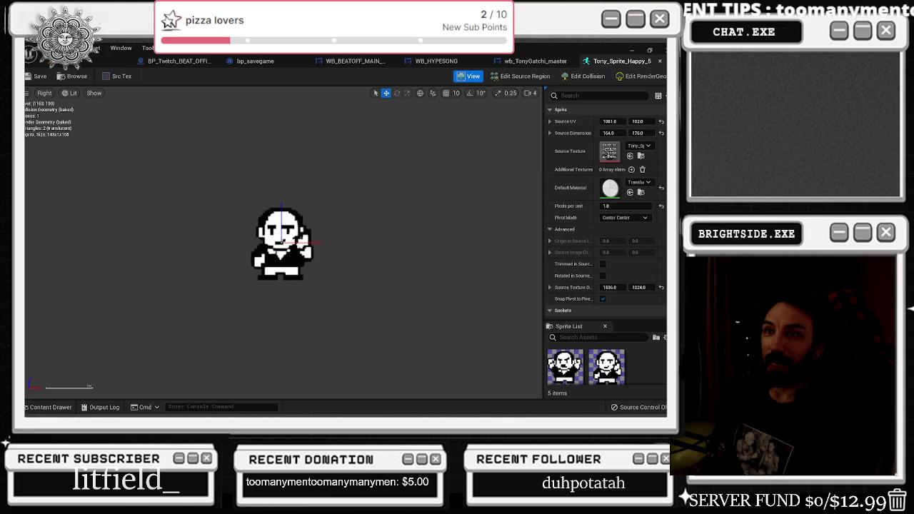
Bring up the Happy_5 asset's actions menu in the Tonygatchi folder
left_click(57, 407)
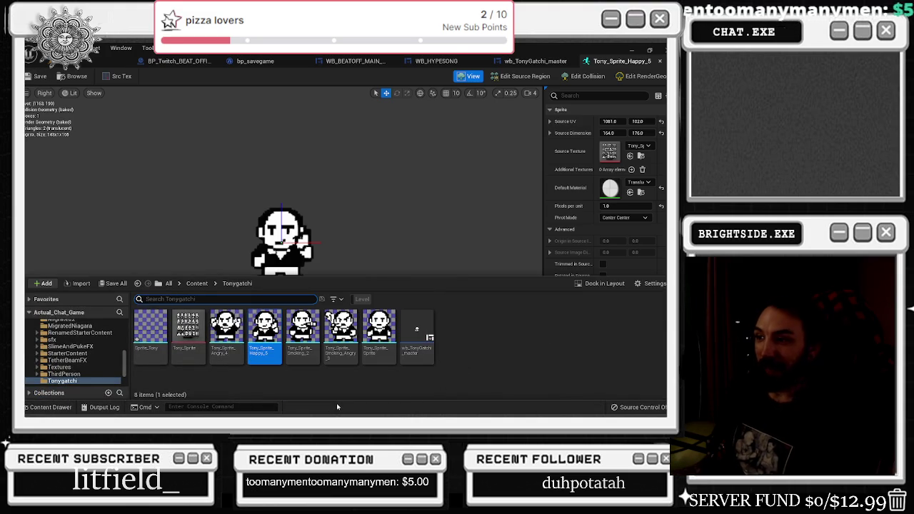
right_click(269, 327)
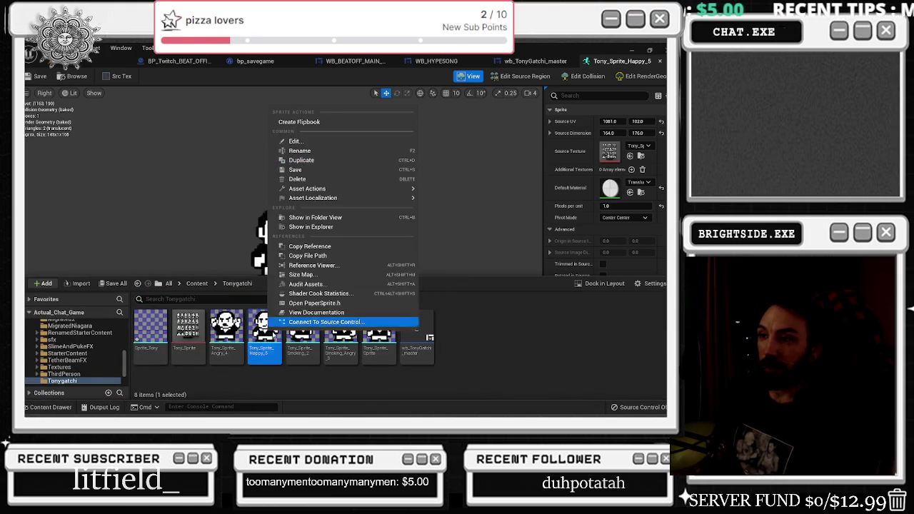
key("Escape")
left_click(525, 76)
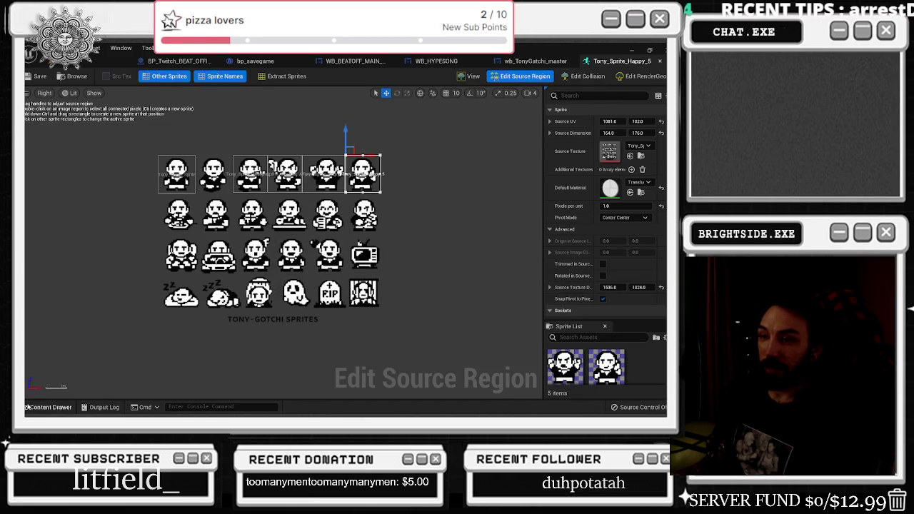
left_click(35, 409)
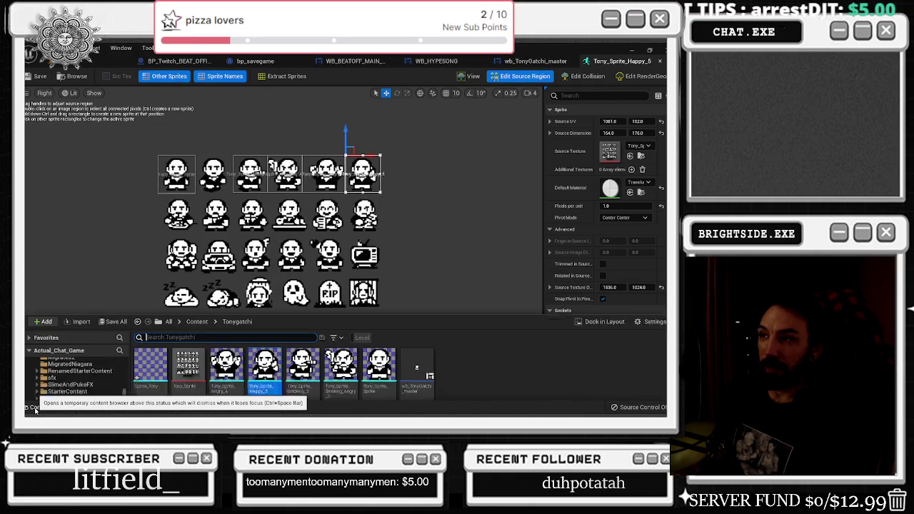
right_click(342, 350)
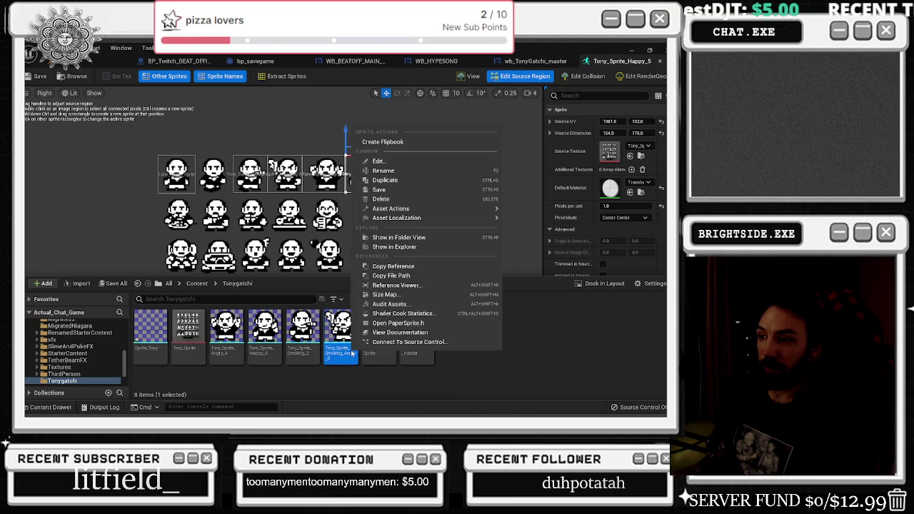
left_click(286, 355)
right_click(286, 355)
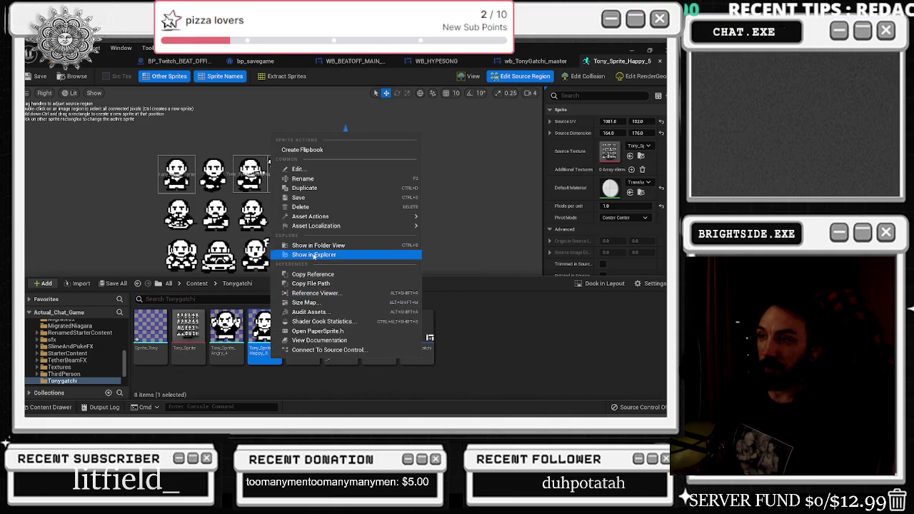
Duplicate Happy_5 as a new Tony_Sprite_Happy_MONEY sprite
left_click(307, 188)
key("Home")
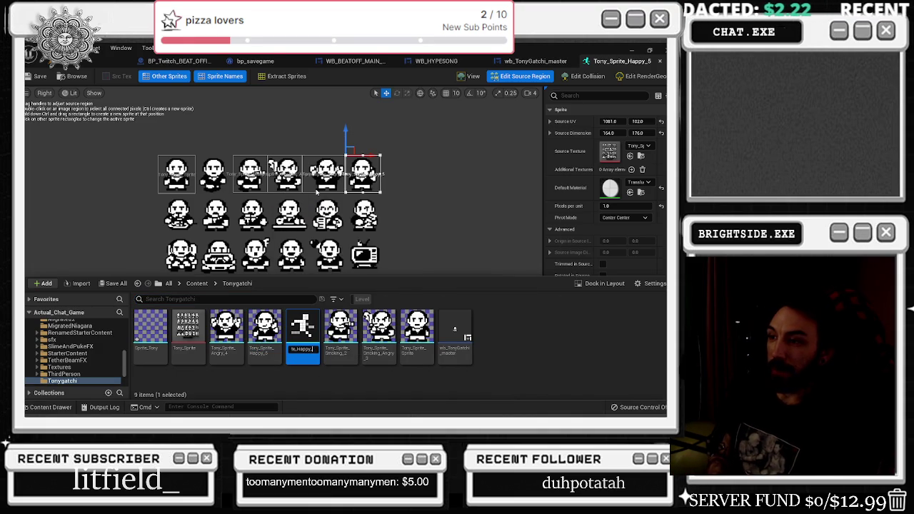
type("_MONEY_6")
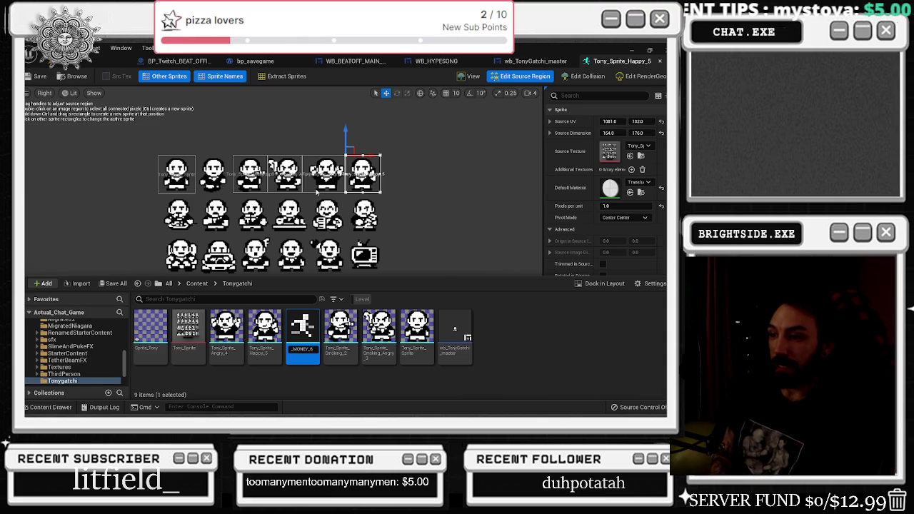
key("Return")
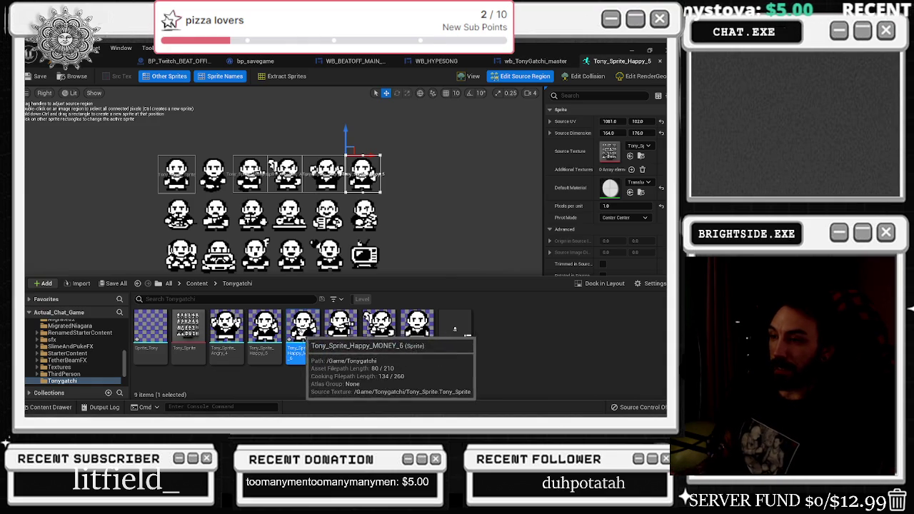
Open the Happy_MONEY sprite and set its source UV to 913, 202 on the second row
right_click(303, 333)
double_click(303, 342)
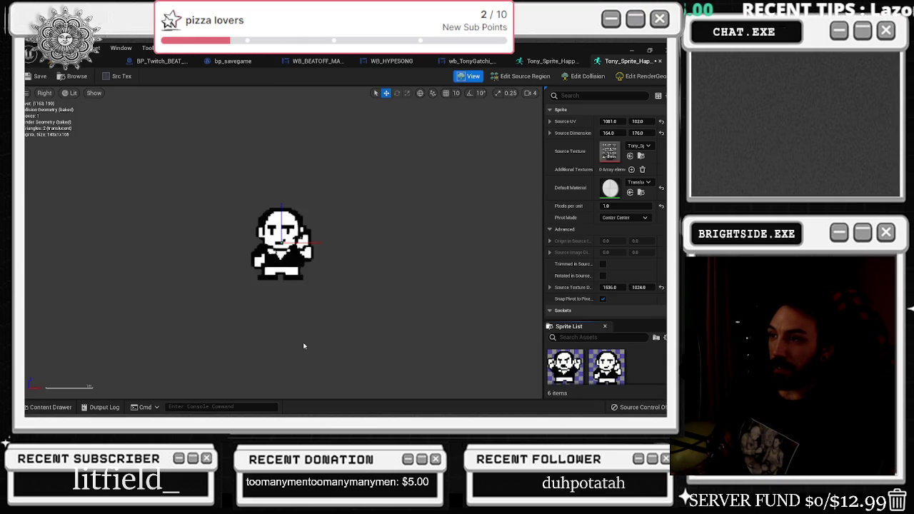
left_click(520, 76)
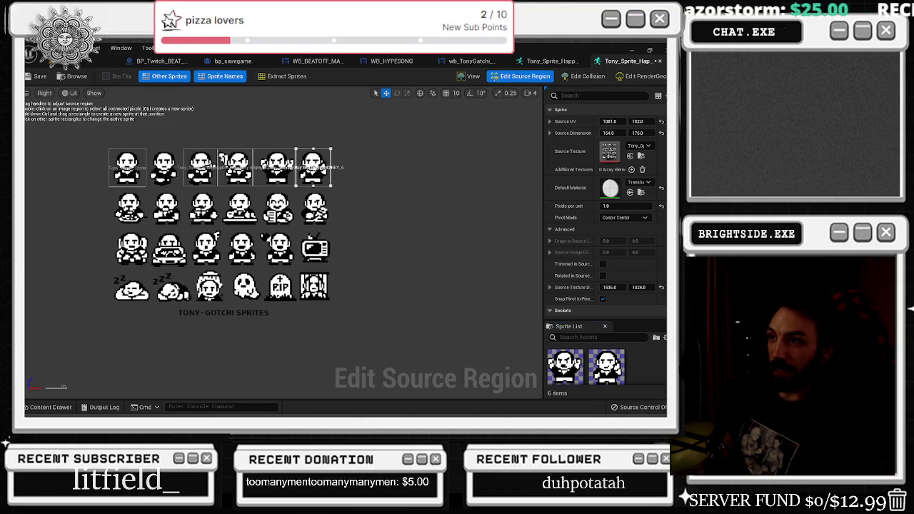
left_click(606, 122)
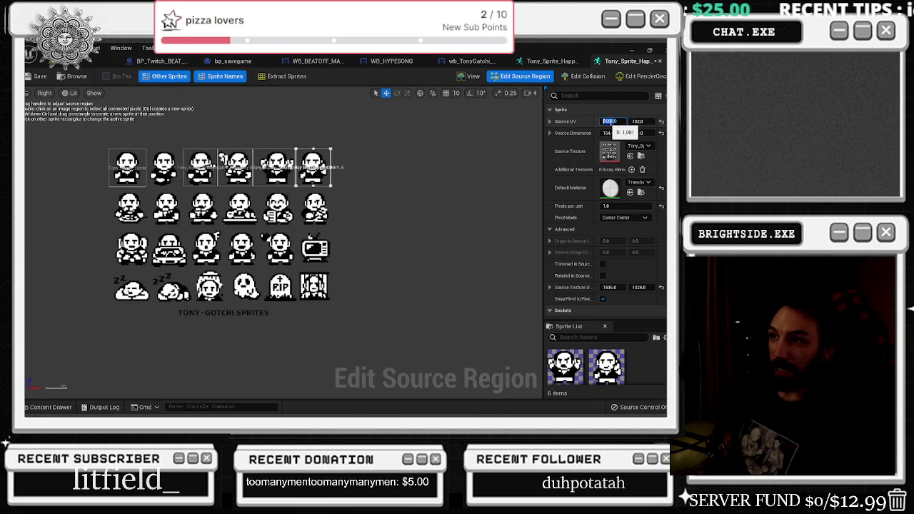
type("1021")
key("Return")
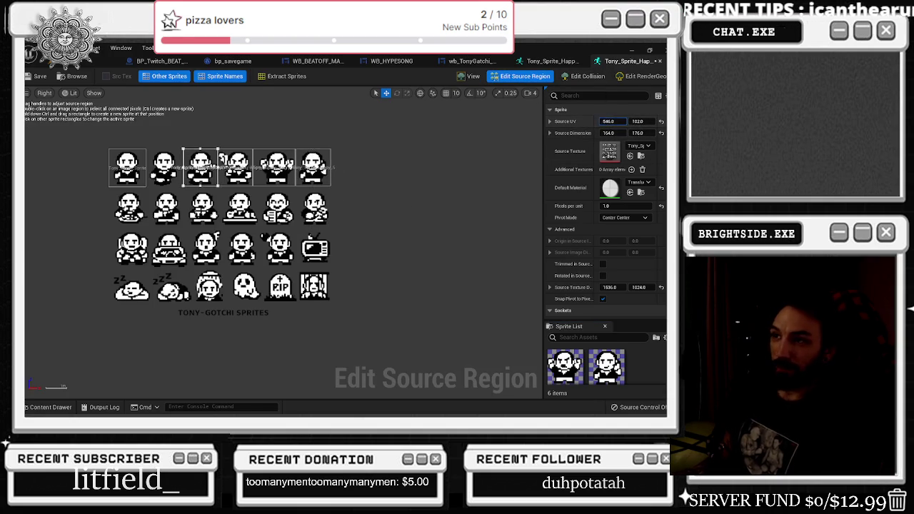
type("923")
key("Return")
type("913")
key("Tab")
type("202")
key("Return")
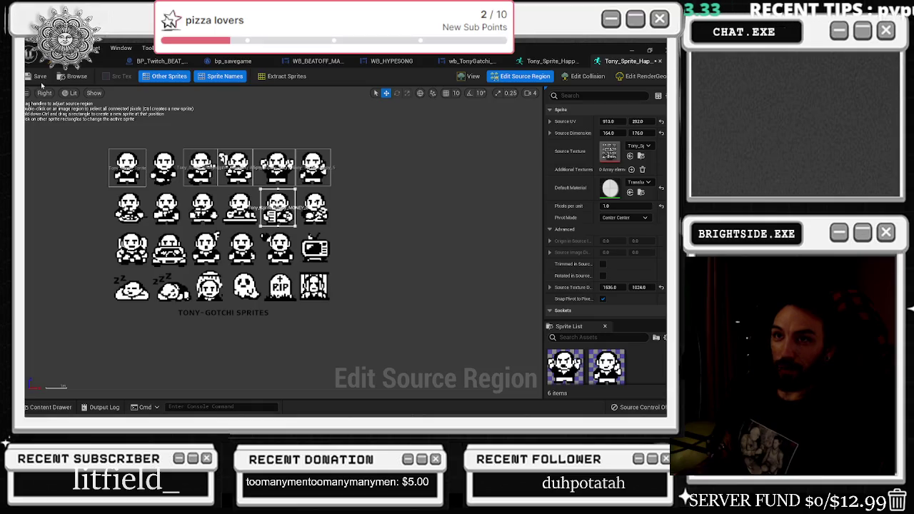
Adjust the region's top edge to UV 913, 207, framing the money-holding pose
left_click(470, 75)
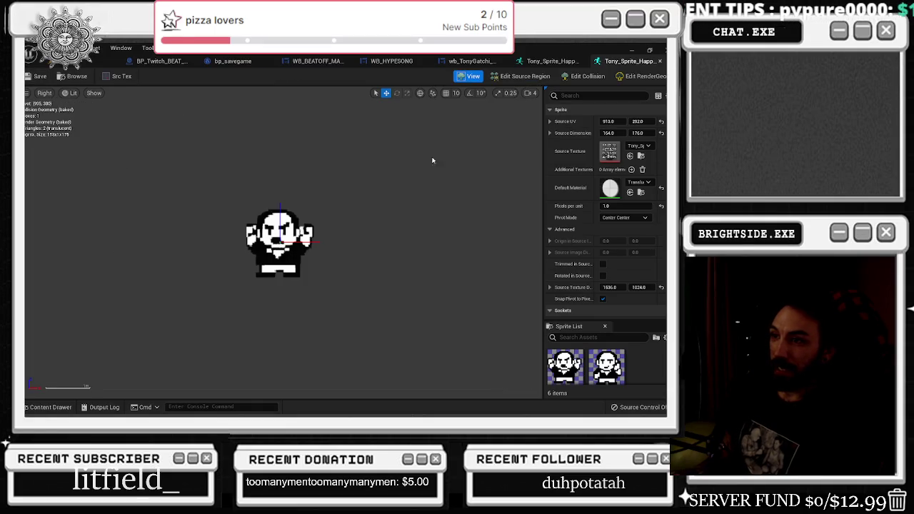
left_click(521, 76)
left_click(470, 76)
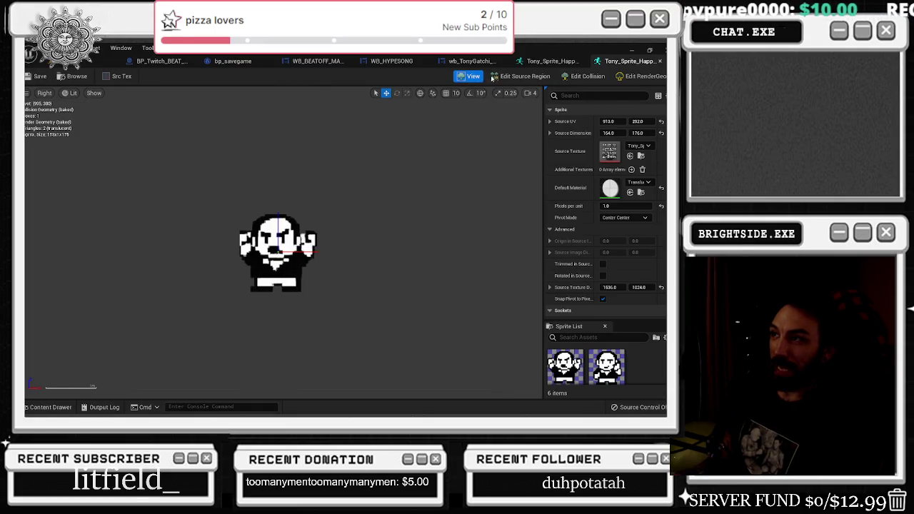
left_click(523, 76)
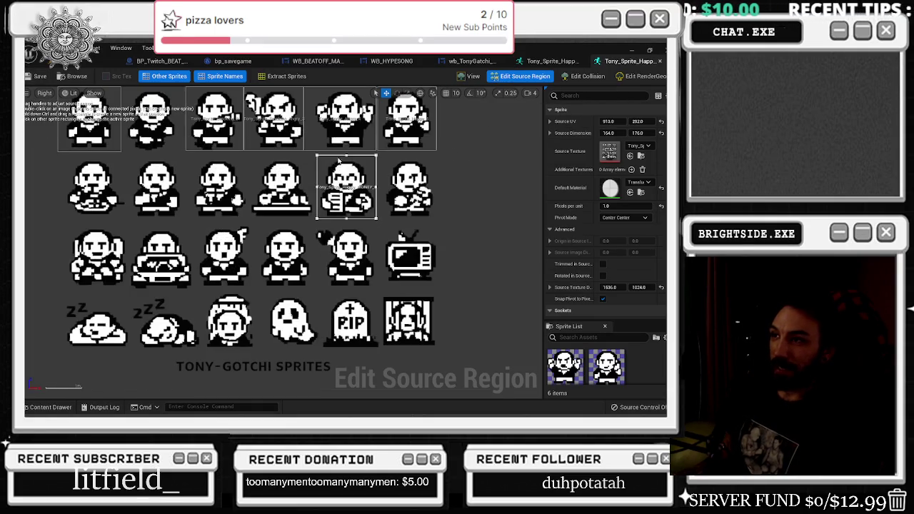
left_click_drag(347, 155, 347, 153)
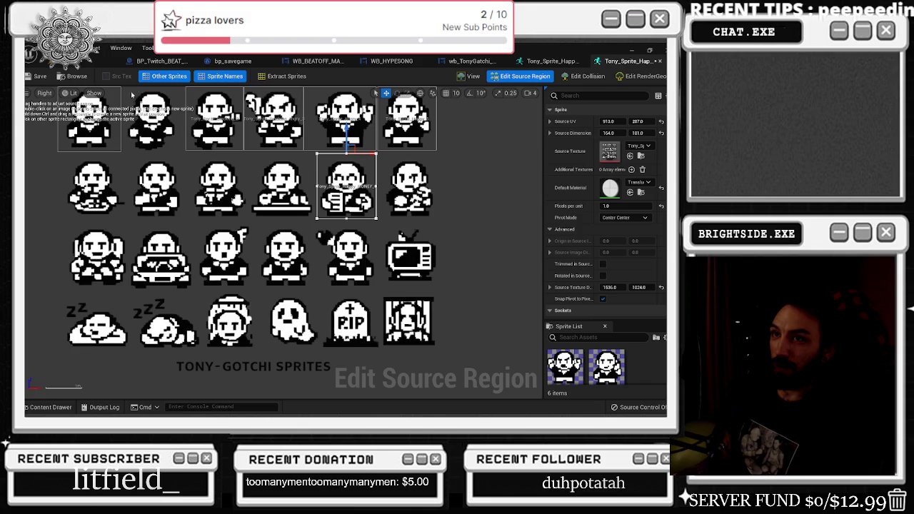
left_click(470, 76)
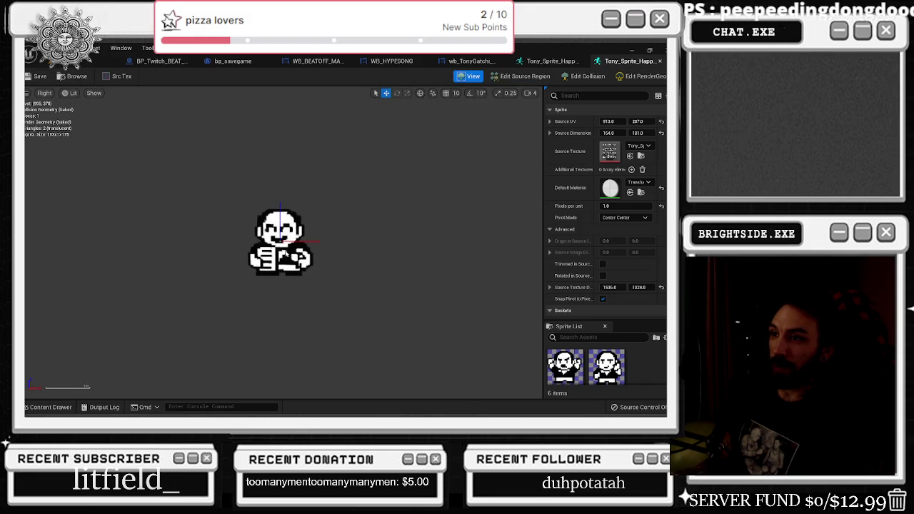
left_click(50, 407)
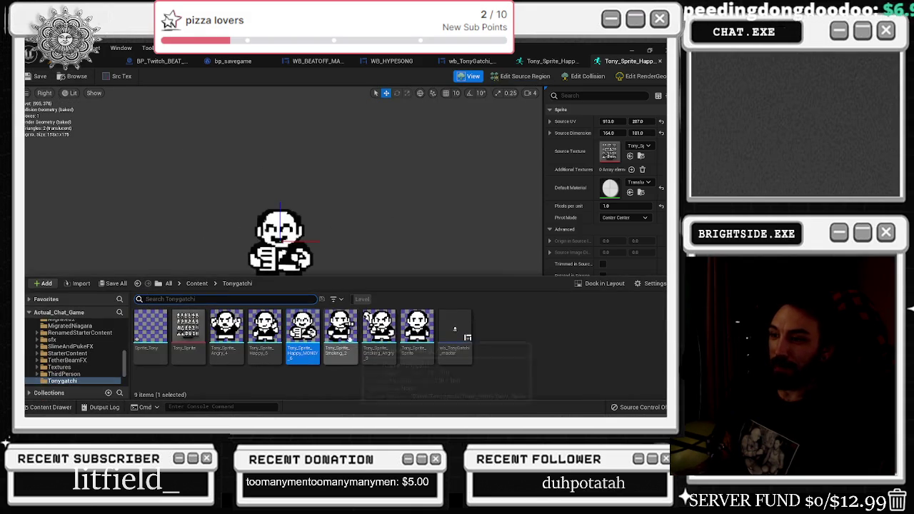
Duplicate Tony_Sprite_Happy_MONEY_6, giving the copy a new numbered name
right_click(302, 330)
left_click(369, 172)
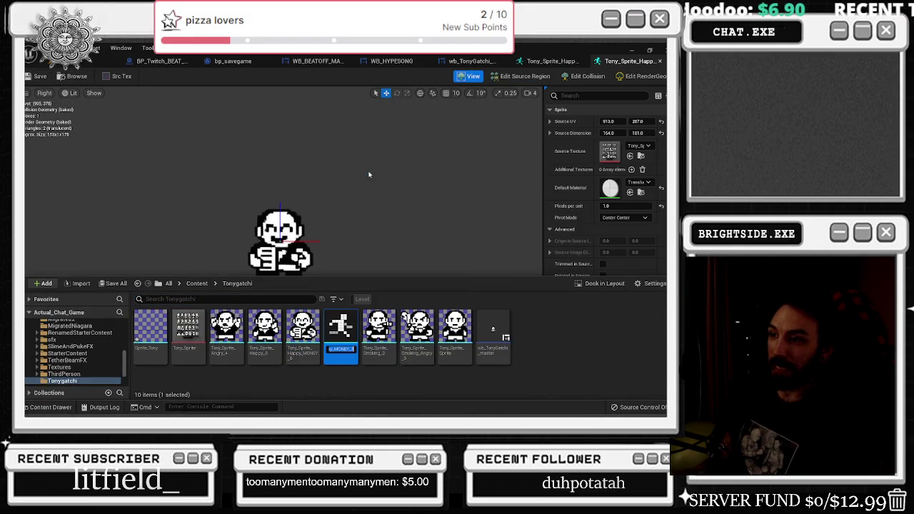
key("End")
key("BackSpace")
type("8")
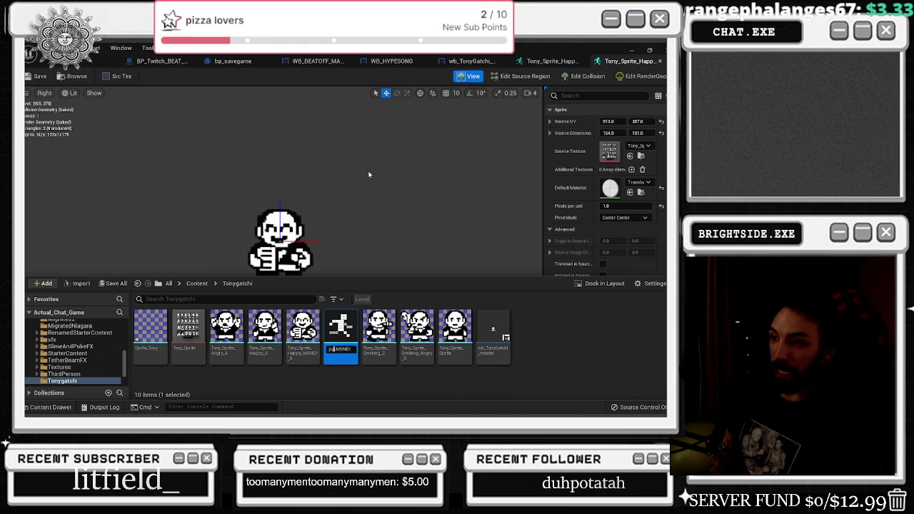
type("8")
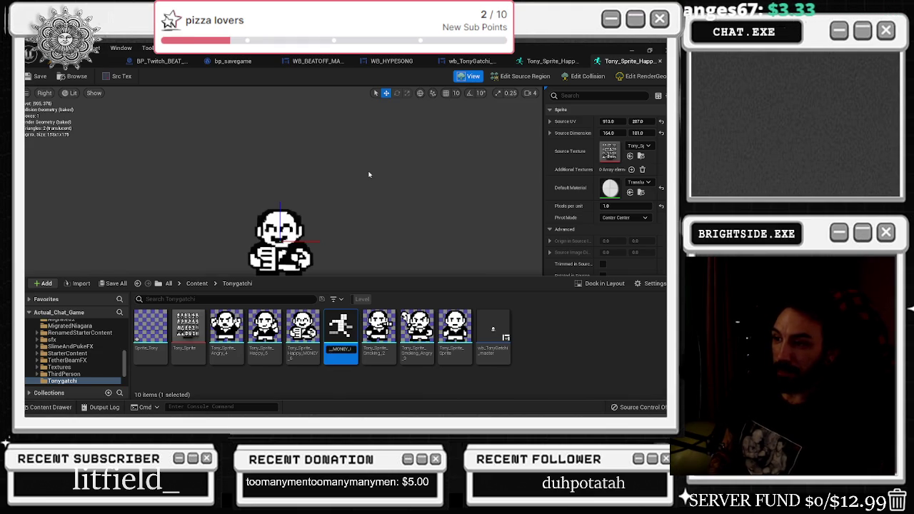
key("Return")
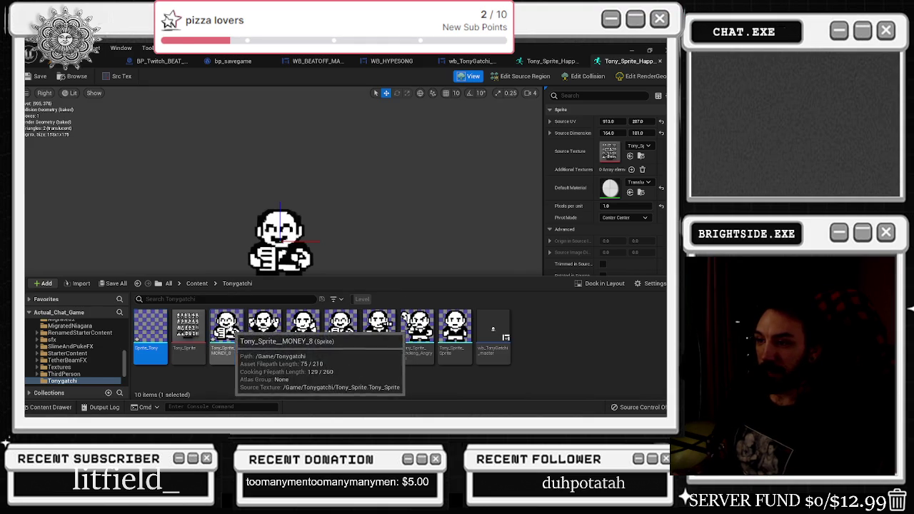
Rename the copy Tony_Sprite_SAD_MONEY_7 and open it in its sprite editor
left_click(242, 350)
key("F2")
key("End")
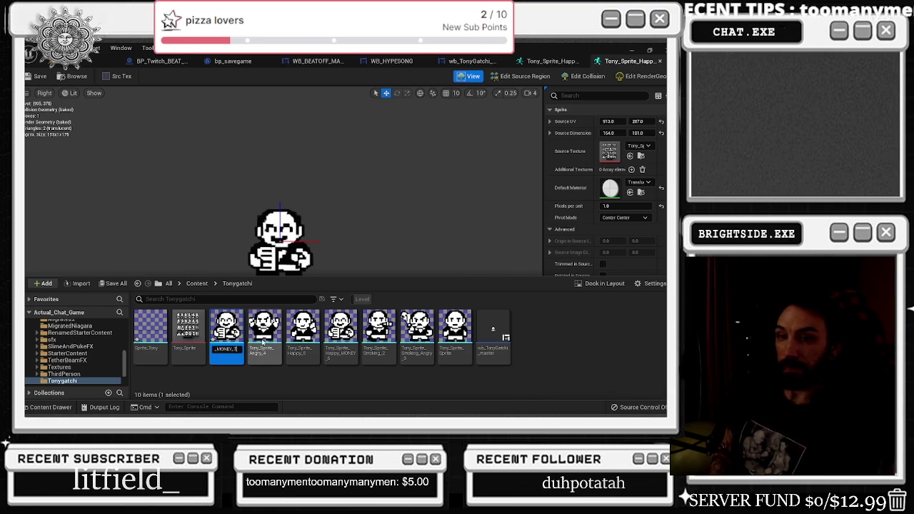
key("Return")
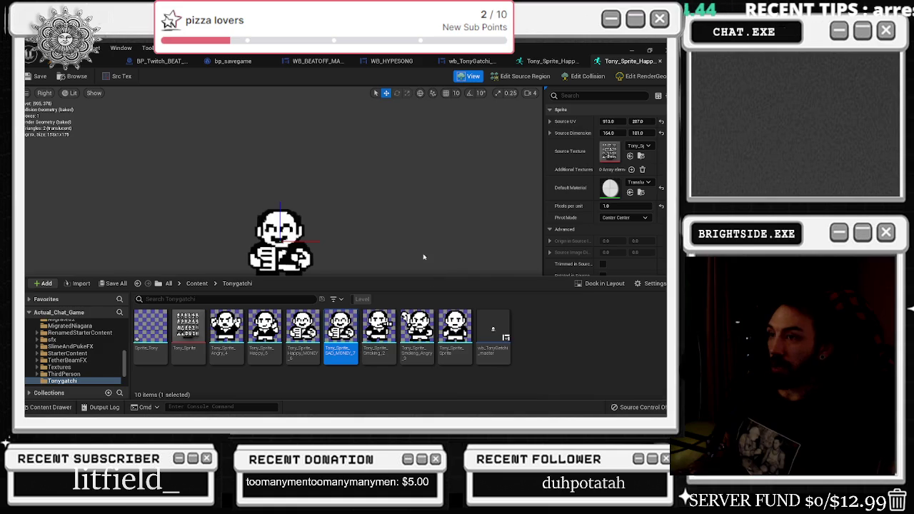
double_click(349, 352)
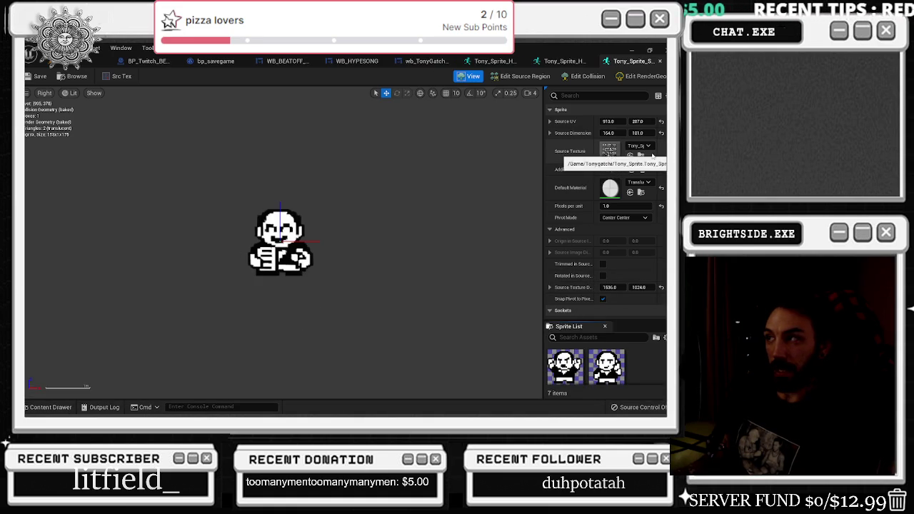
Shift SAD_MONEY_7's region right onto the next second-row figure at UV 1092, 207
left_click(528, 76)
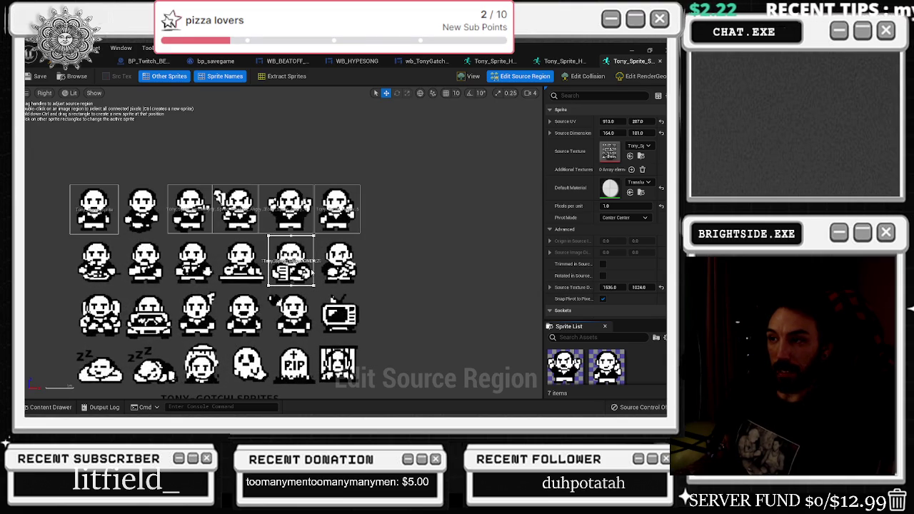
left_click(311, 270)
left_click_drag(622, 122, 680, 122)
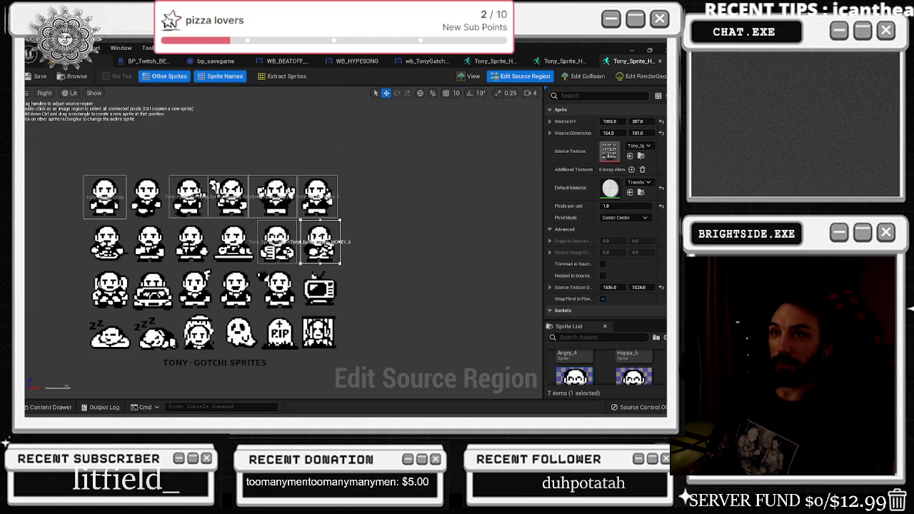
left_click(64, 61)
left_click(634, 61)
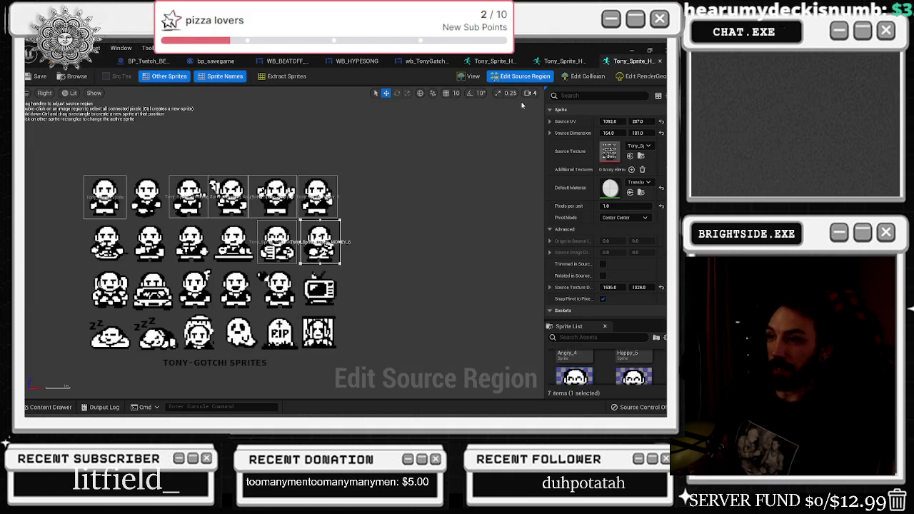
scroll(339, 262, "up", 2)
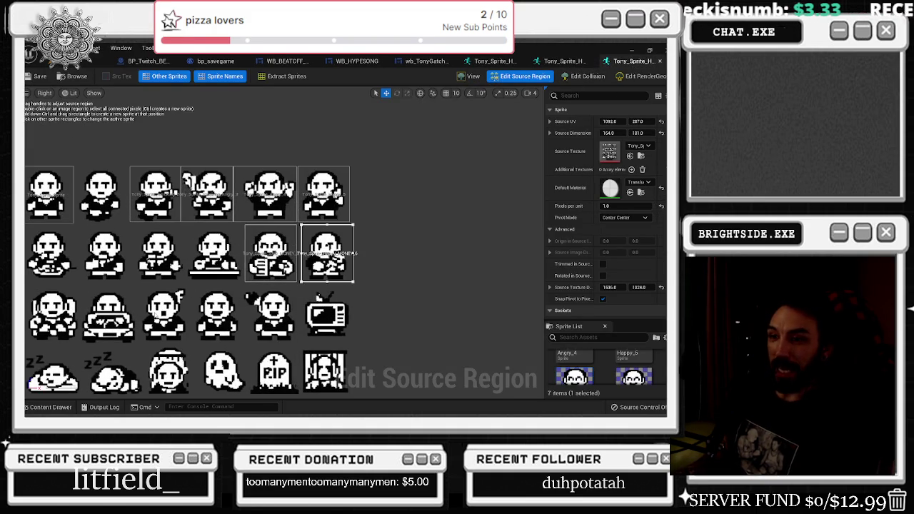
scroll(343, 228, "down", 1)
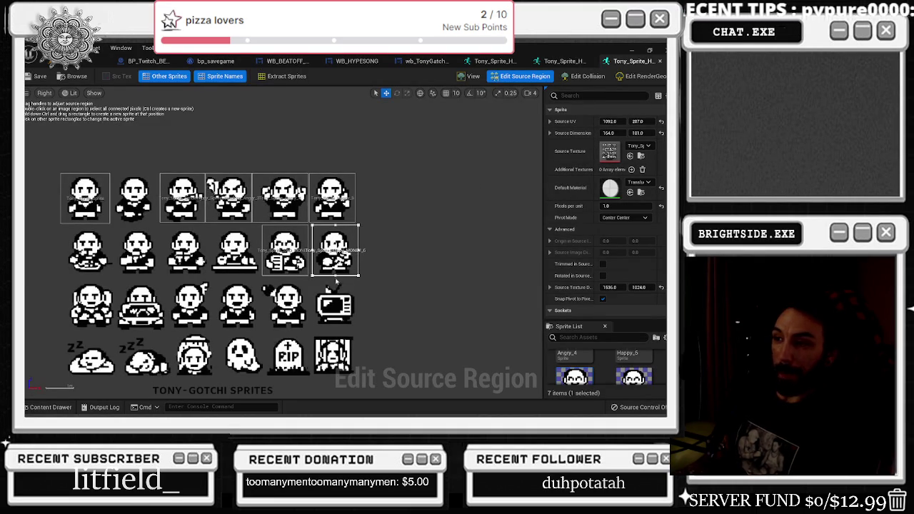
left_click(46, 408)
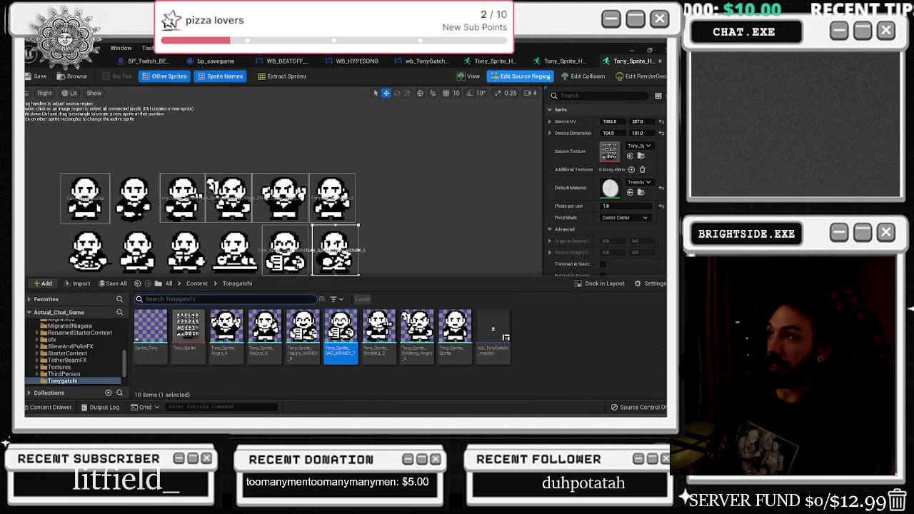
Drag the sprite's source region left edge out so it starts at 1086 and spans 170
left_click(469, 76)
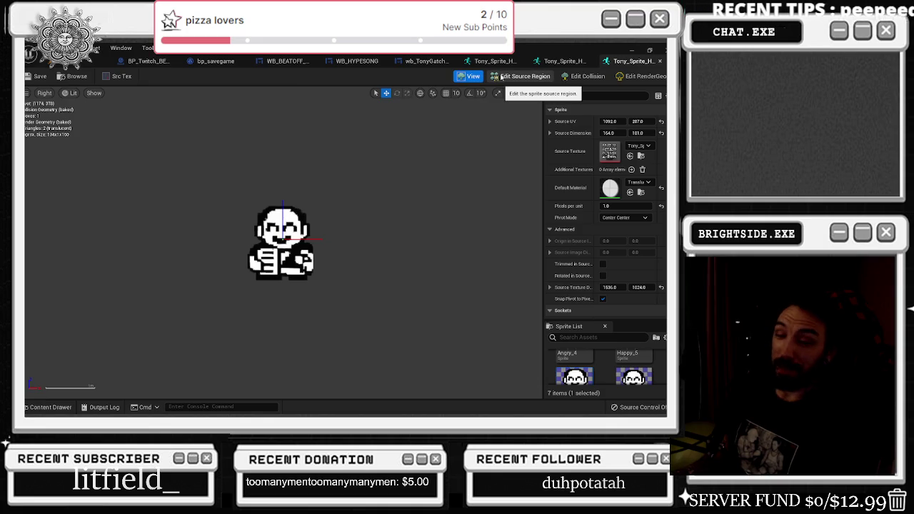
left_click(502, 77)
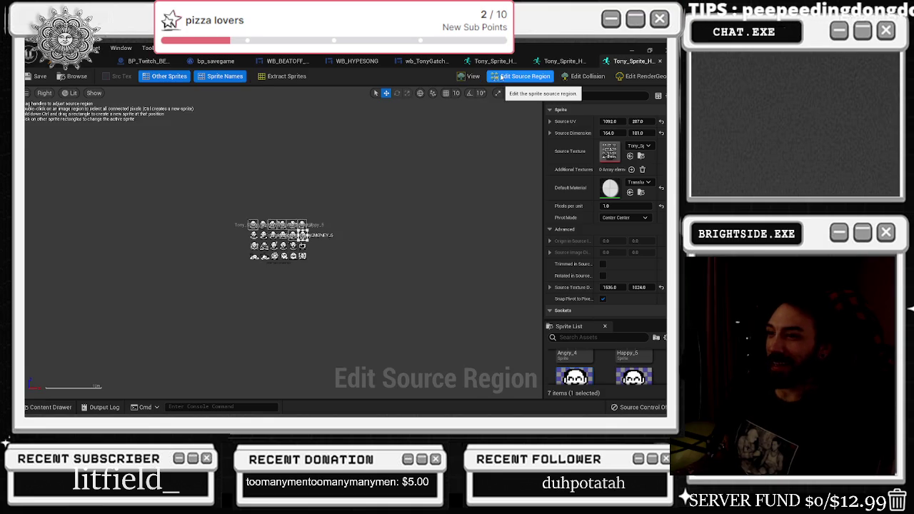
scroll(300, 240, "up", 5)
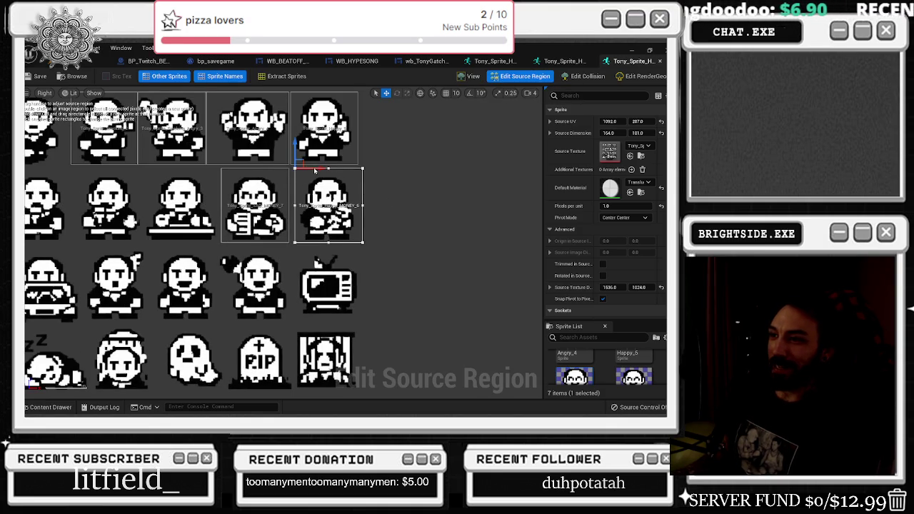
left_click_drag(295, 206, 292, 206)
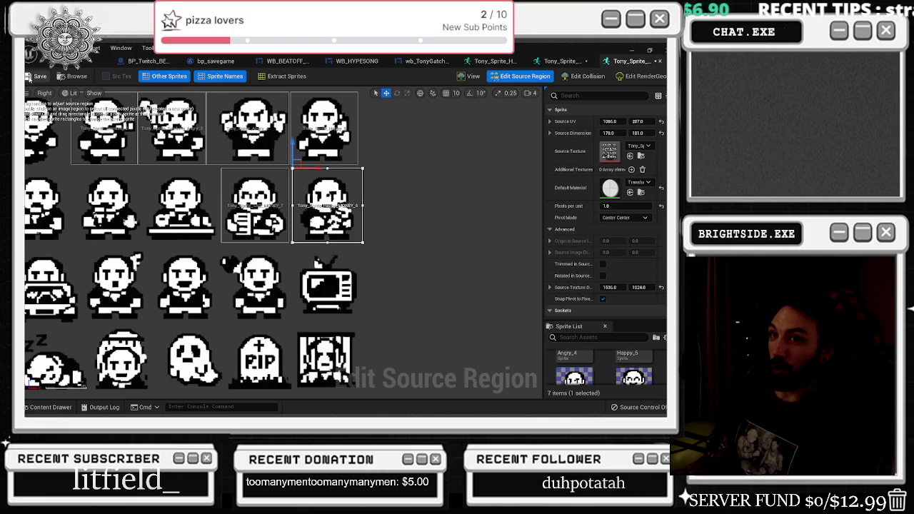
Preview the resized sprite alone and compare it with the other open sprites
left_click(465, 77)
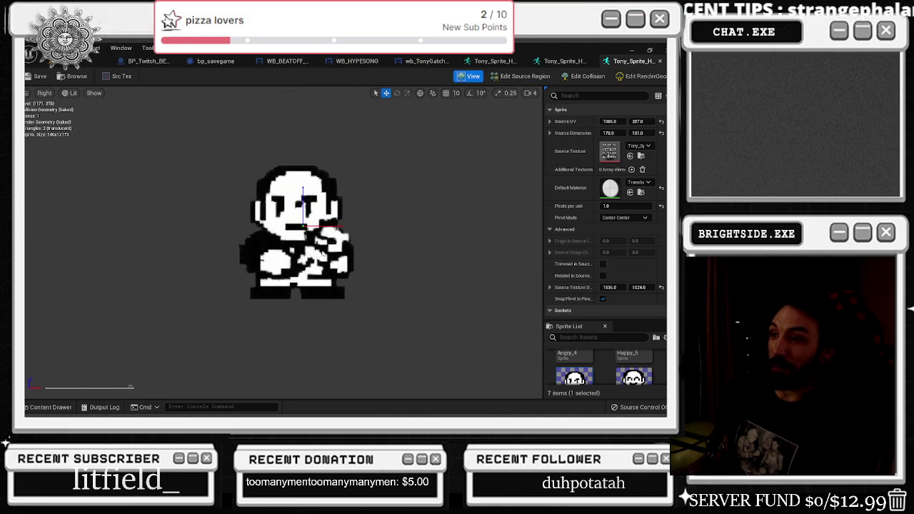
left_click(565, 61)
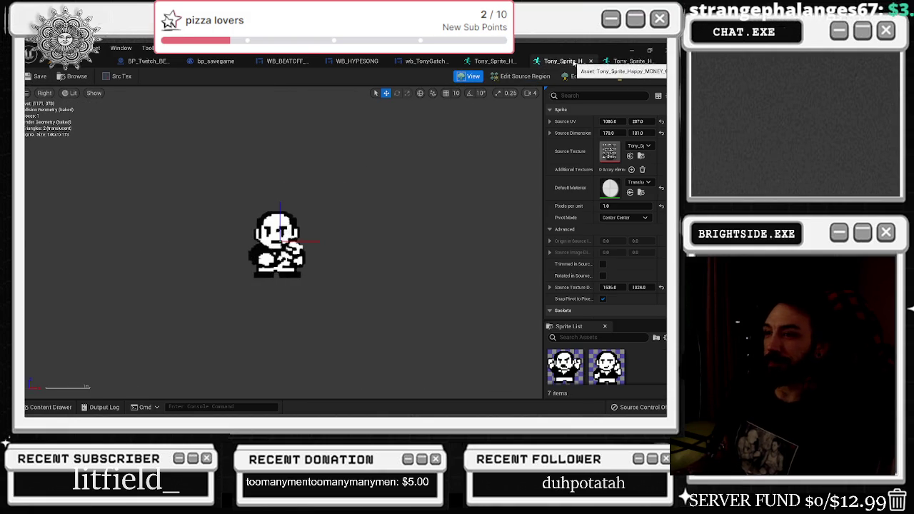
left_click(623, 61)
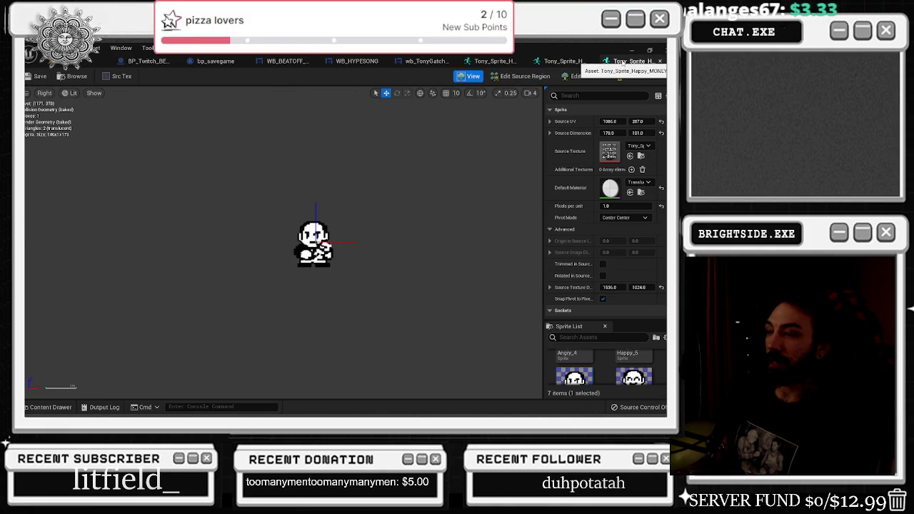
left_click(566, 62)
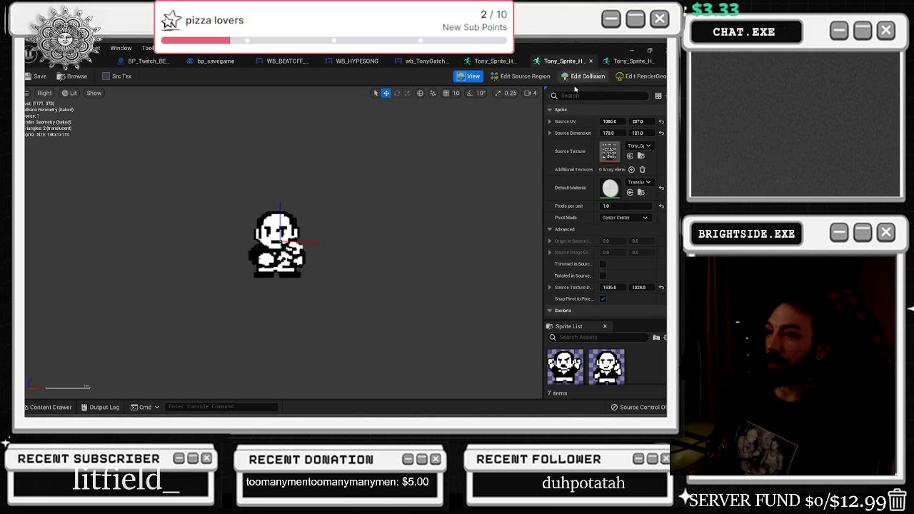
left_click(521, 76)
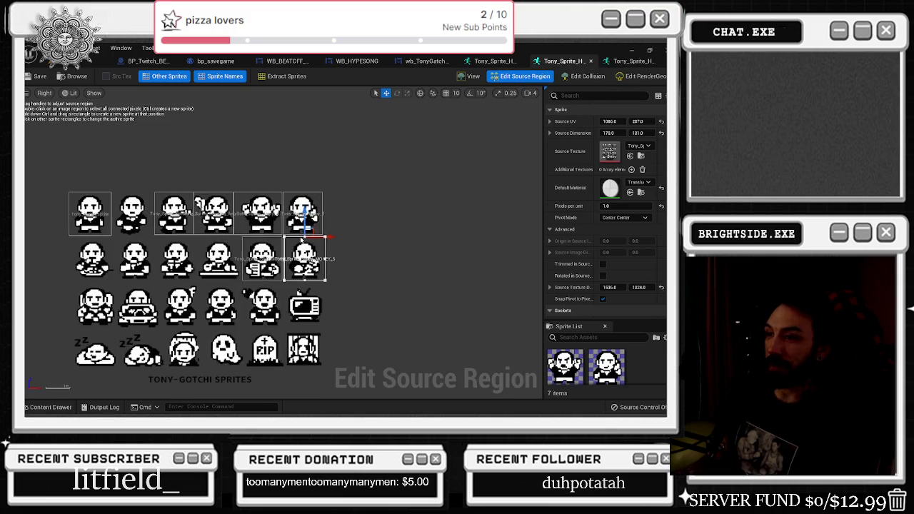
scroll(336, 244, "up", 1)
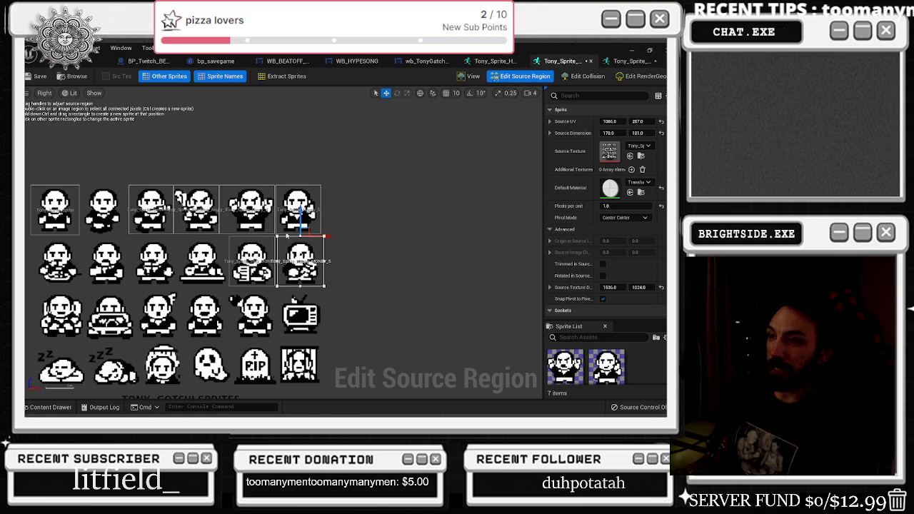
scroll(252, 249, "up", 2)
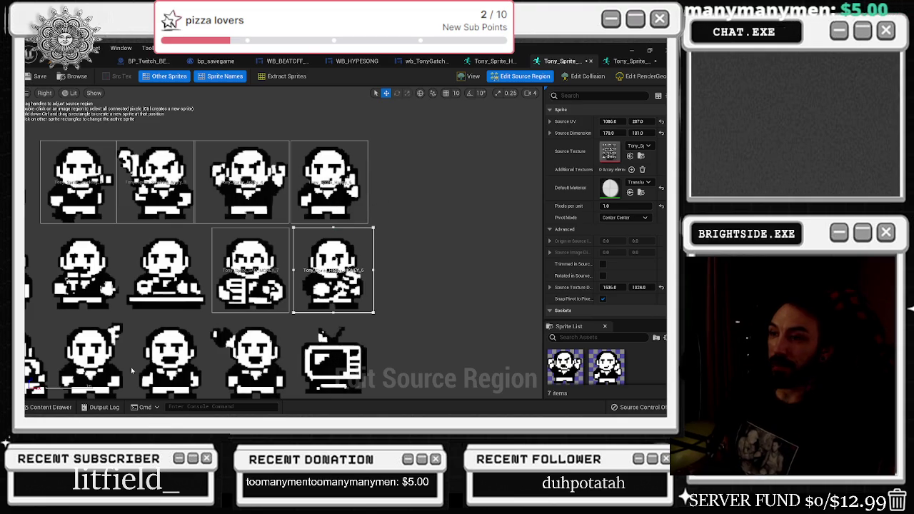
left_click(50, 408)
Rename Tony_Sprite_SAD_MONEY_7 to Tony_Sprite_Happy_MONEY_7
left_click(346, 352)
left_click(346, 351)
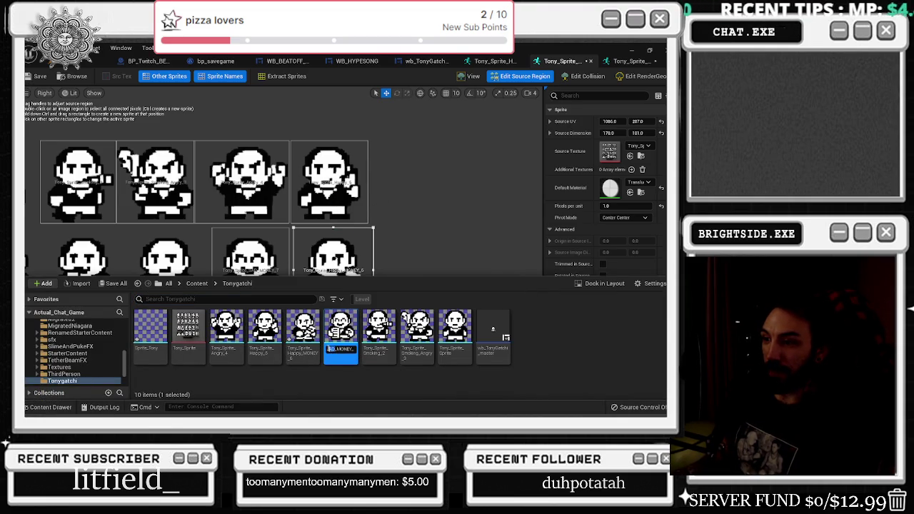
type("e_Happy_6")
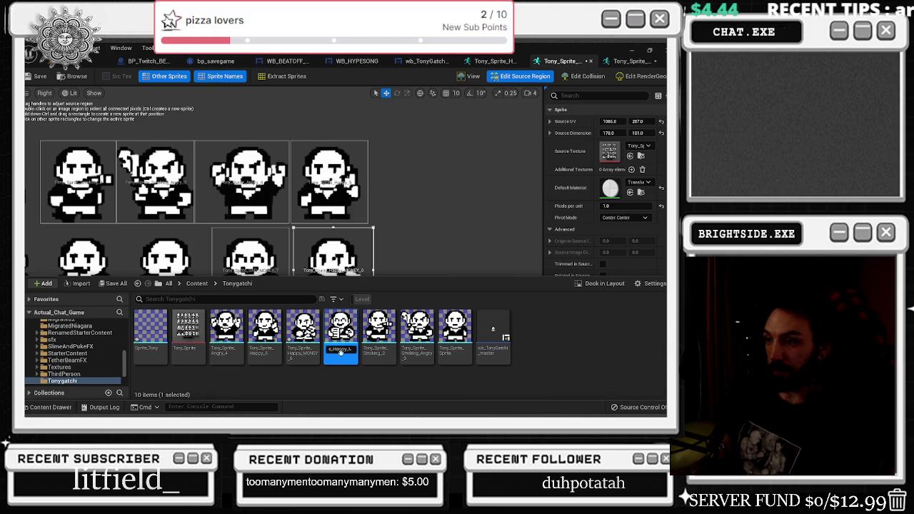
left_click(306, 351)
Retype the Happy_MONEY_6 asset's name as Tony_Sprite_Sad_MONEY_6
left_click(311, 355)
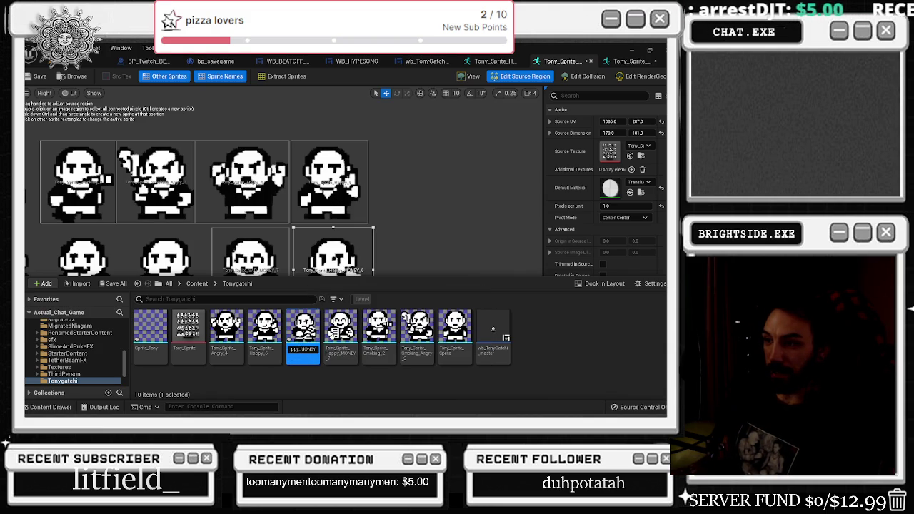
key("ctrl+a")
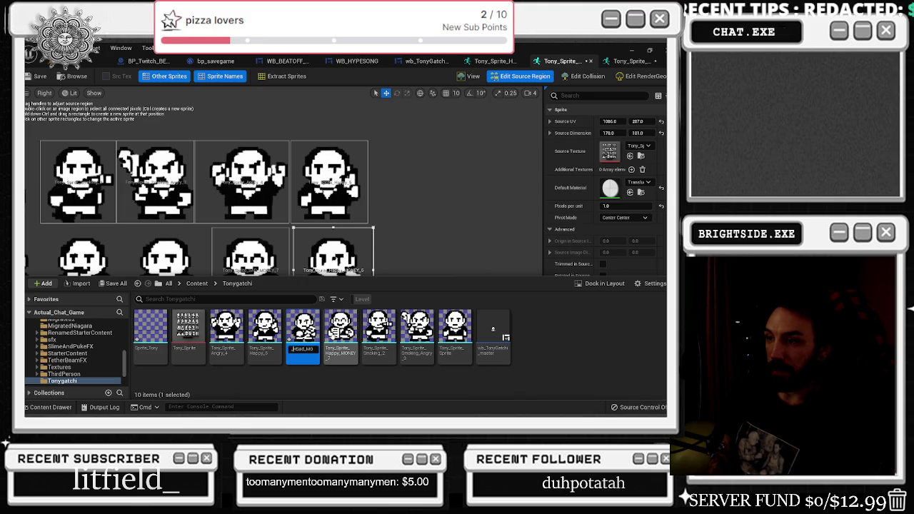
type("NEY_6")
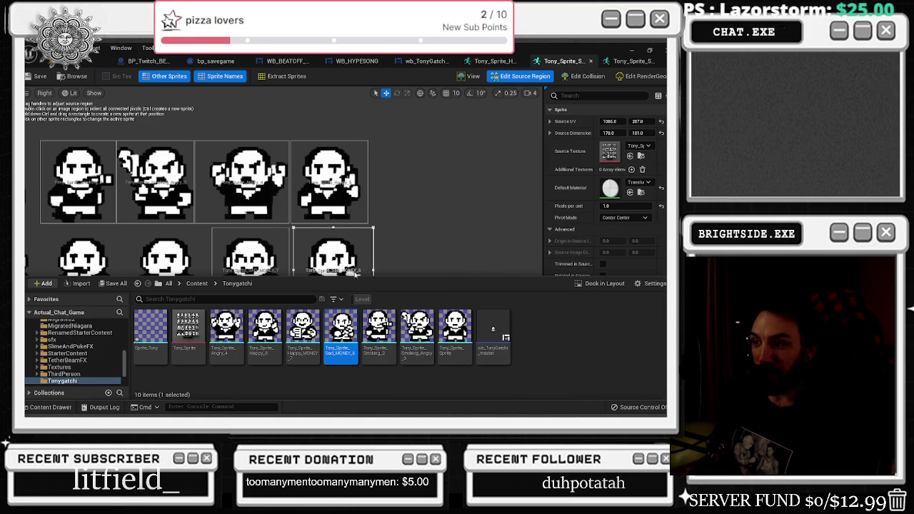
scroll(298, 218, "down", 4)
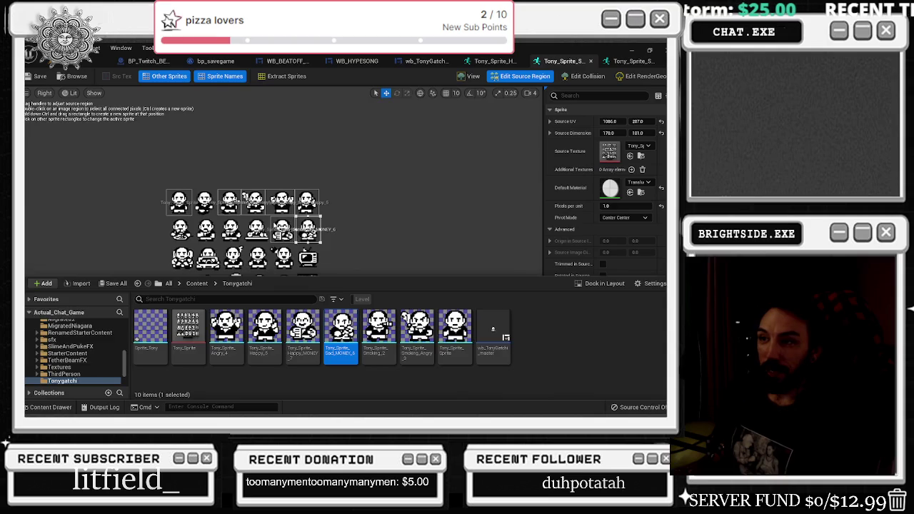
left_click(269, 244)
scroll(250, 252, "up", 3)
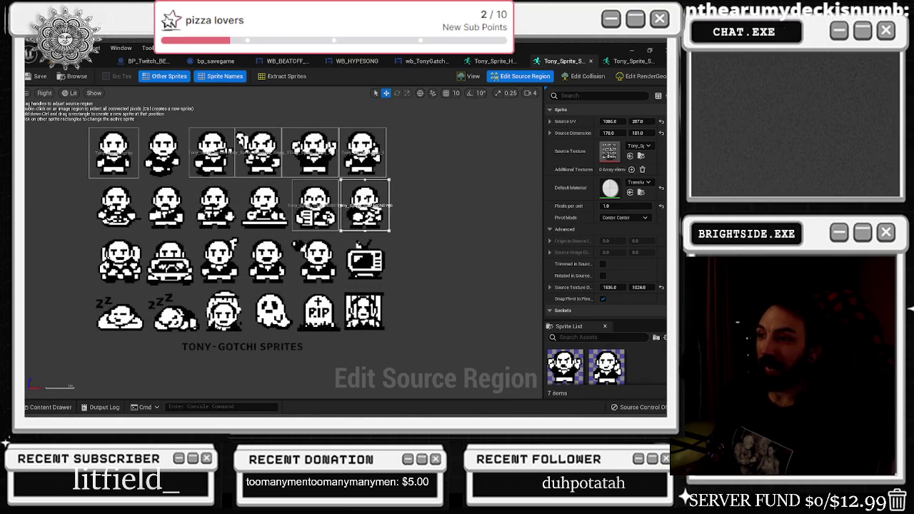
Locate the source sheet texture among the assets and preview the current sprite alone
left_click(47, 407)
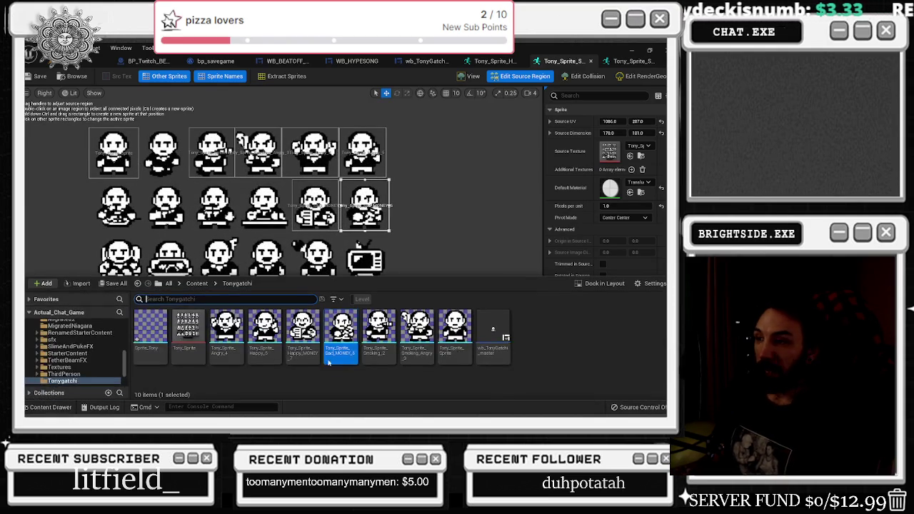
left_click(429, 206)
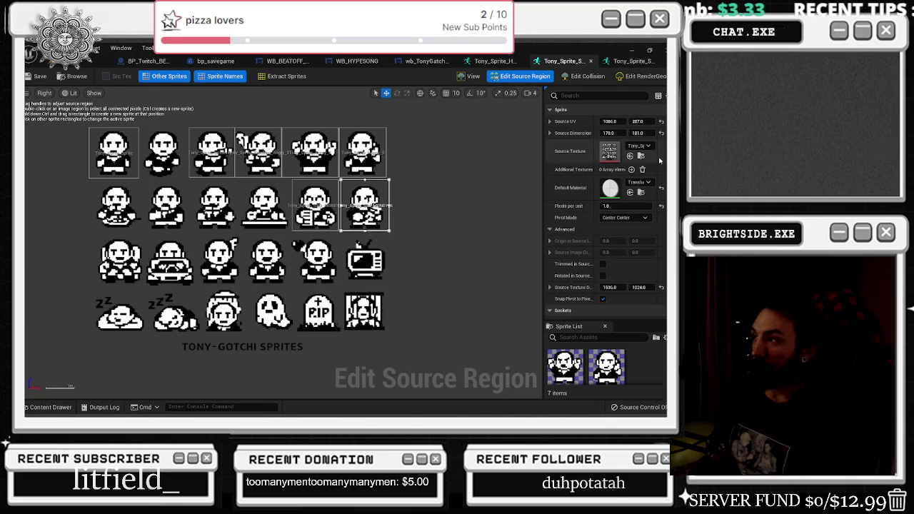
left_click(641, 157)
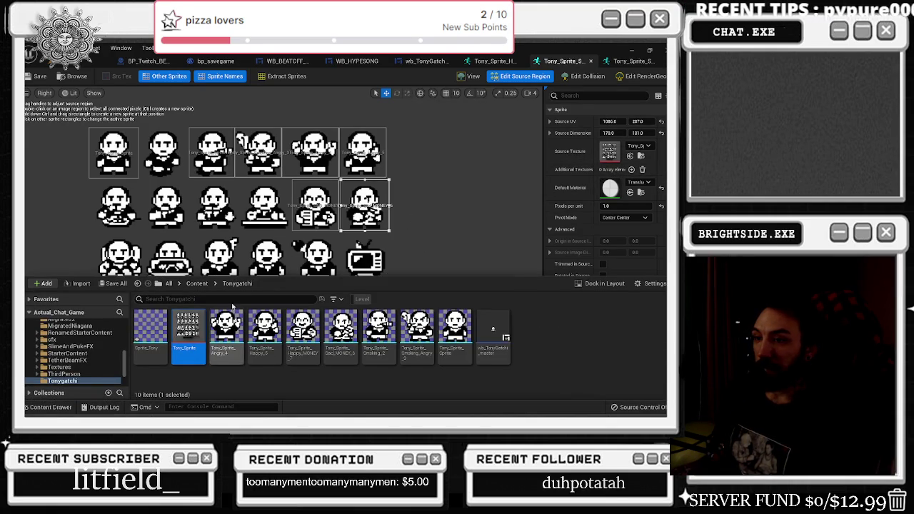
left_click(364, 226)
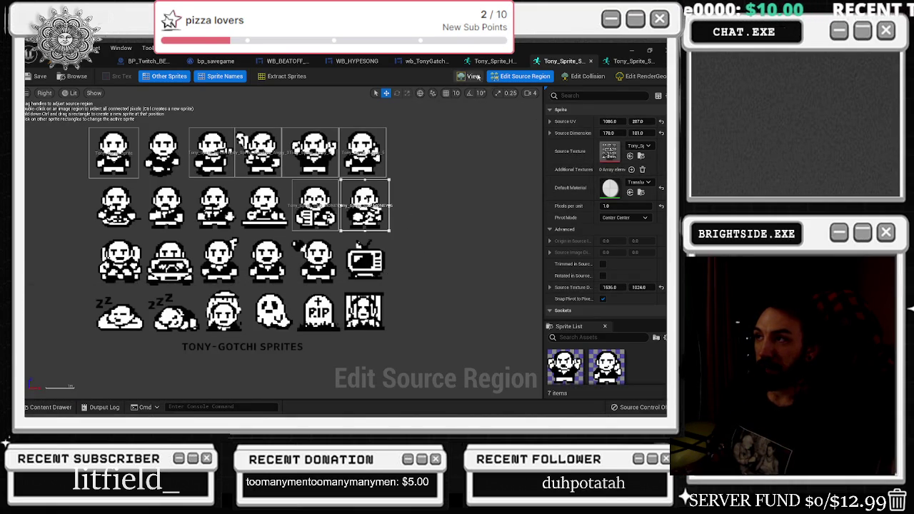
left_click(471, 76)
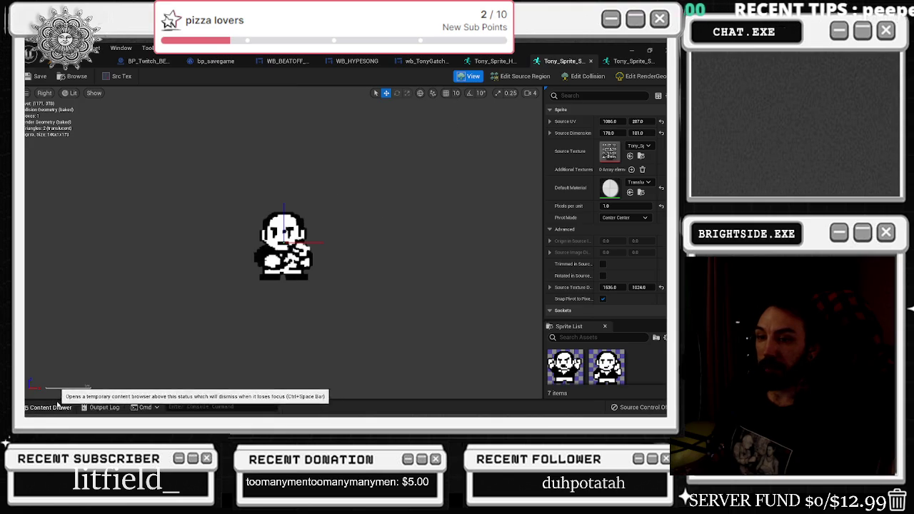
left_click(50, 407)
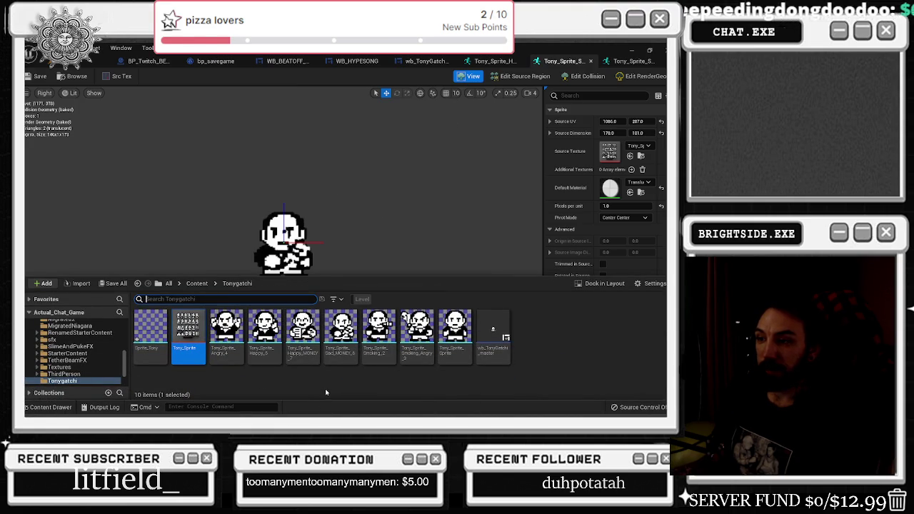
right_click(310, 350)
Duplicate the Happy MONEY sprite and open the copy in Edit Source Region
mouse_move(355, 203)
left_click(352, 174)
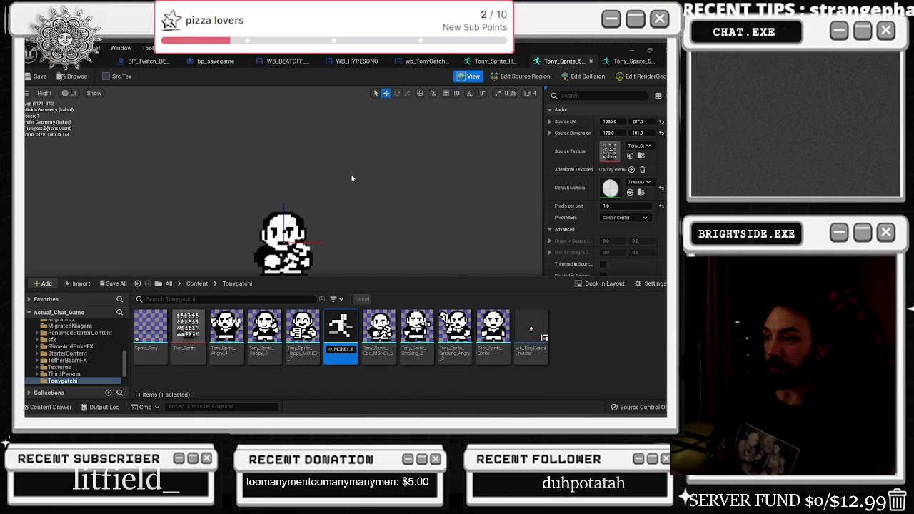
key("Return")
double_click(342, 330)
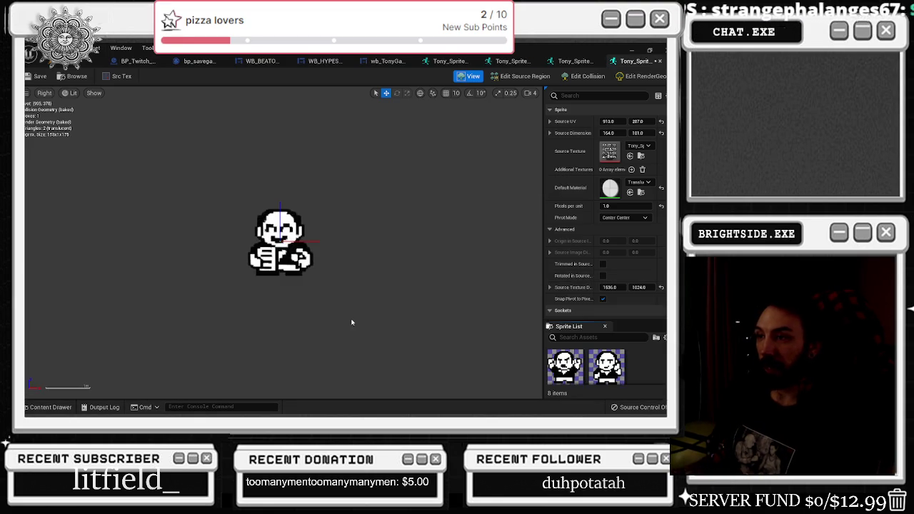
left_click(586, 76)
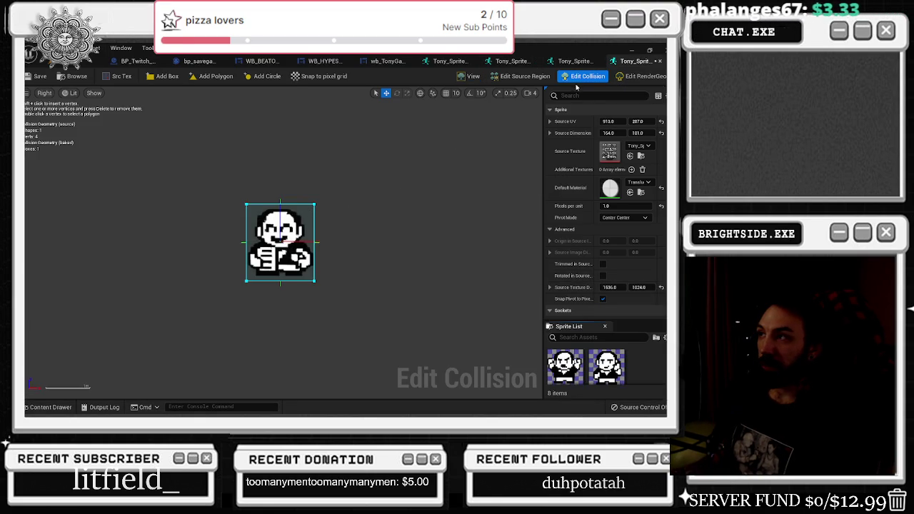
left_click(508, 79)
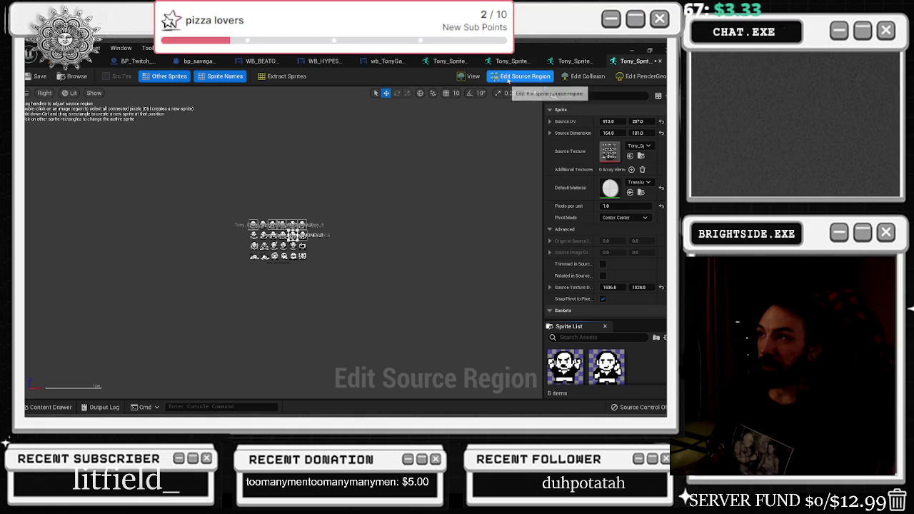
scroll(282, 243, "up", 5)
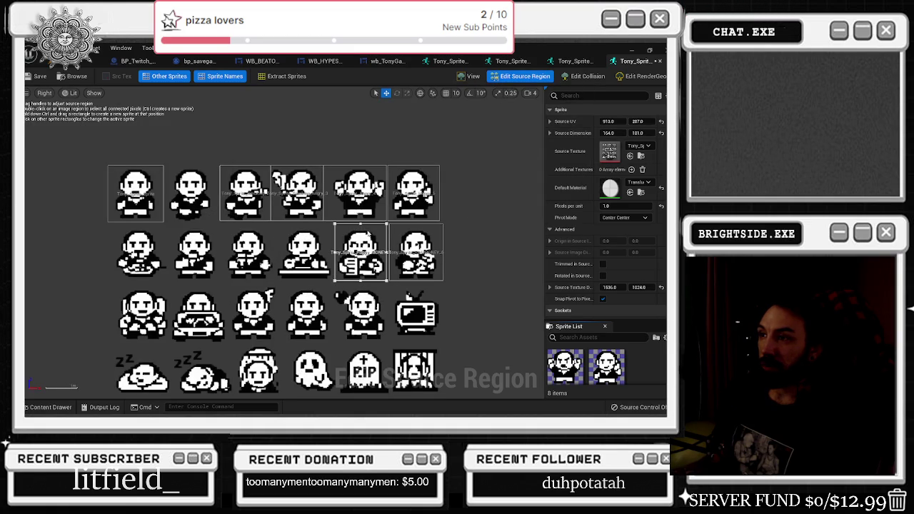
Nudge the region down and try horizontal starts of 400, 392 and 388
left_click(337, 225)
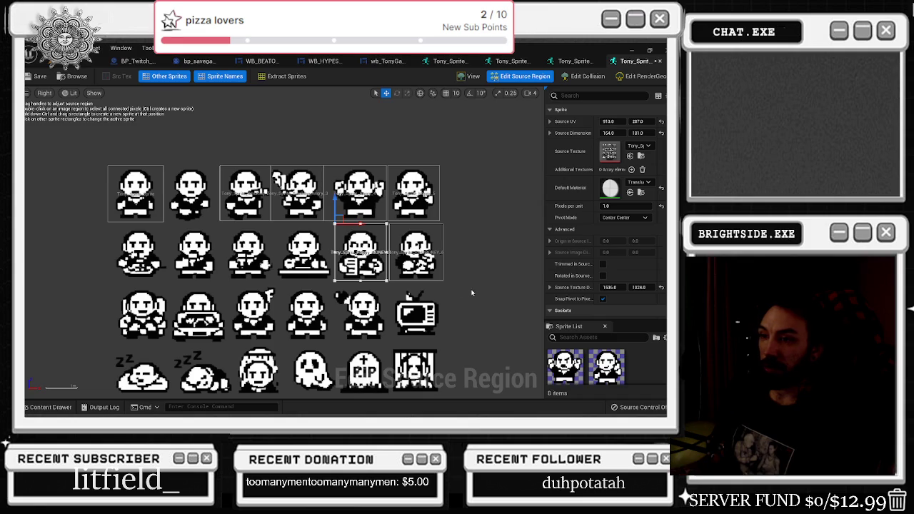
left_click_drag(335, 202, 336, 204)
left_click(609, 121)
type("400")
key("Return")
type("392")
key("Return")
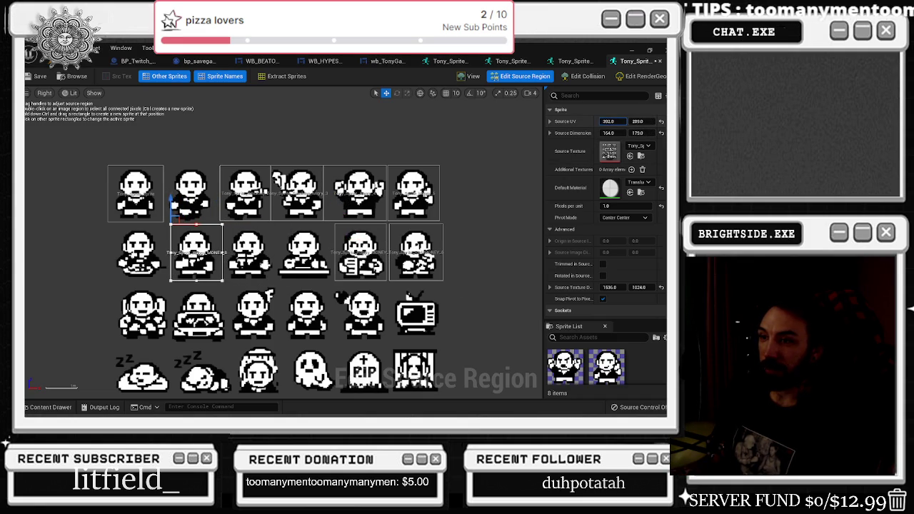
type("388")
key("Return")
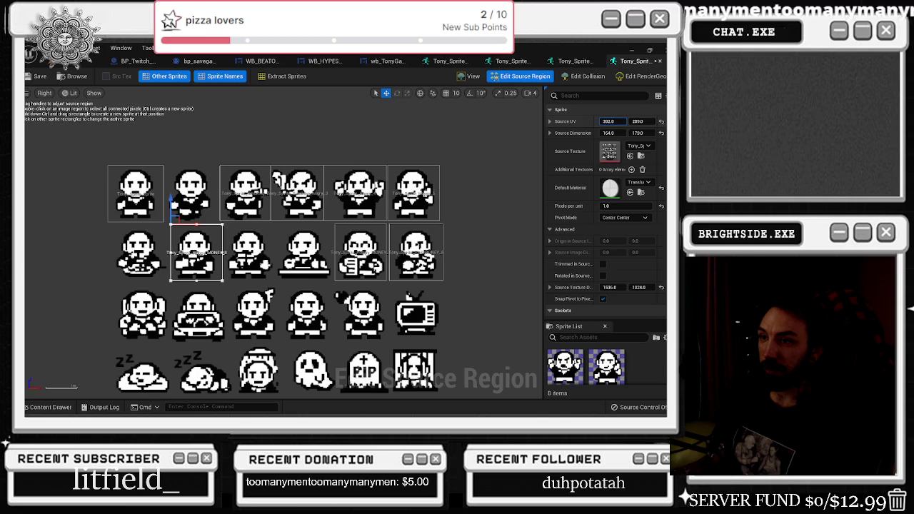
Set the region's vertical start to 484 and its horizontal start back to 400
key("Tab")
type("520")
key("Return")
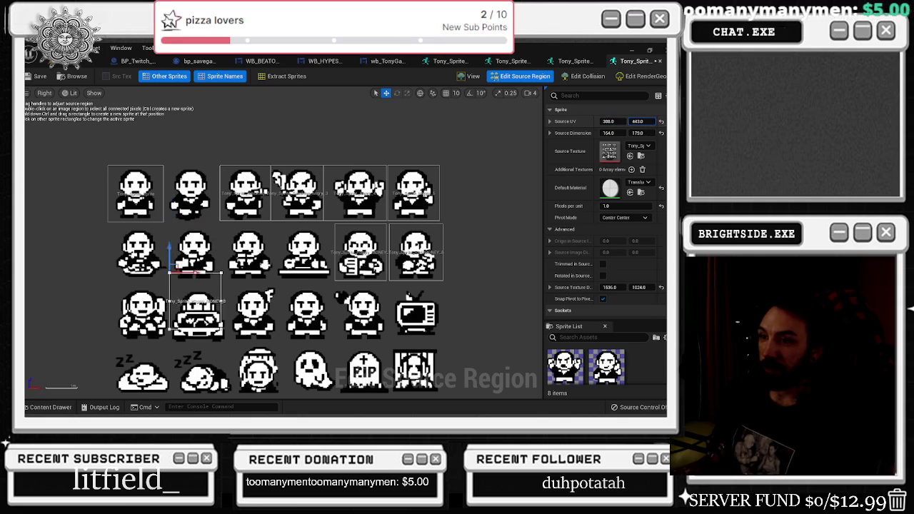
type("480")
key("Return")
type("484")
key("Return")
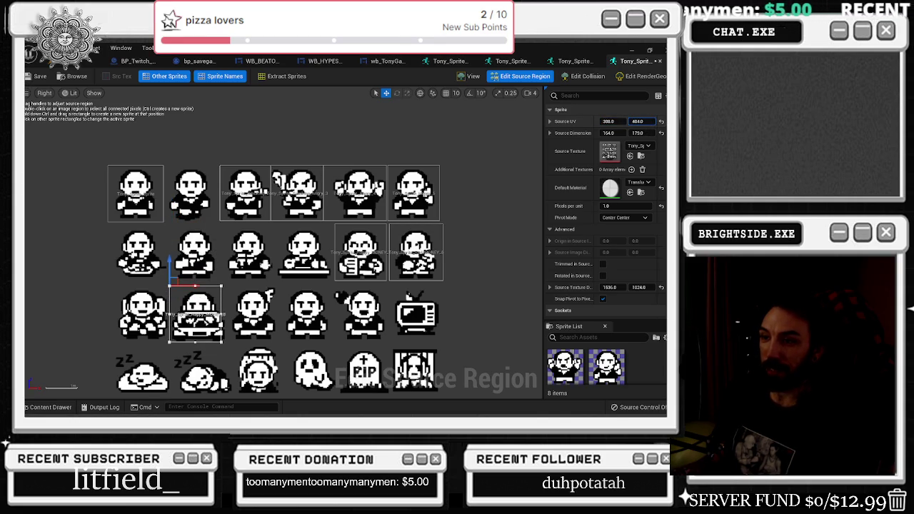
type("400")
key("Return")
Size the region to 174 × 188 and drag its edges to frame the car at UV 390, 404
left_click(610, 133)
type("174")
key("Return")
left_click(638, 134)
type("188")
key("Return")
left_click_drag(619, 133, 622, 133)
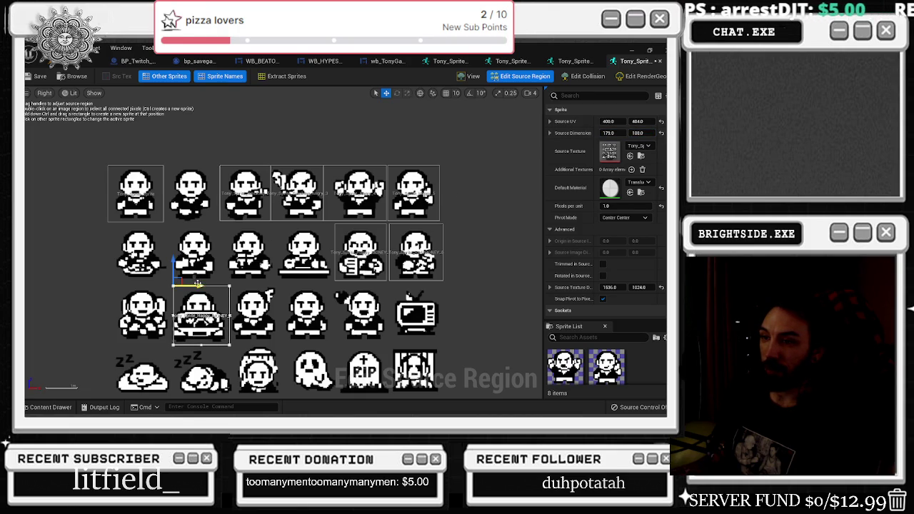
left_click_drag(173, 315, 170, 314)
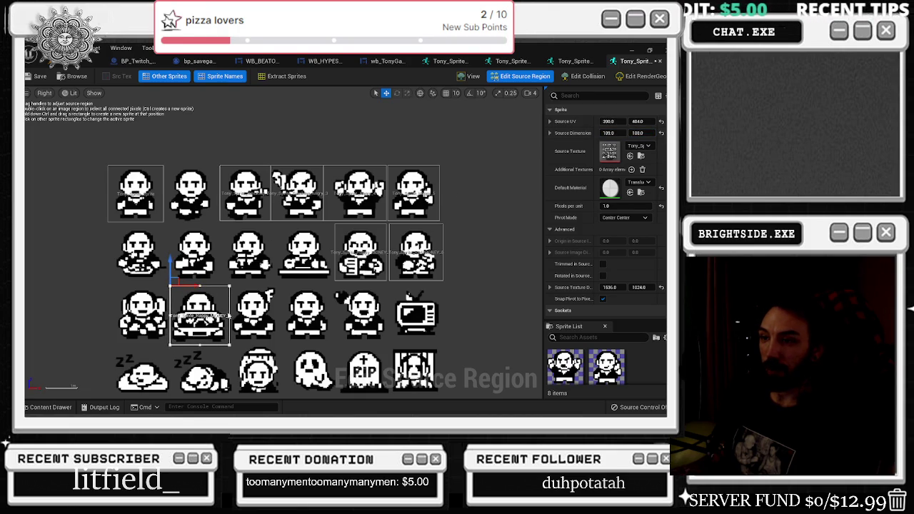
left_click_drag(230, 315, 229, 314)
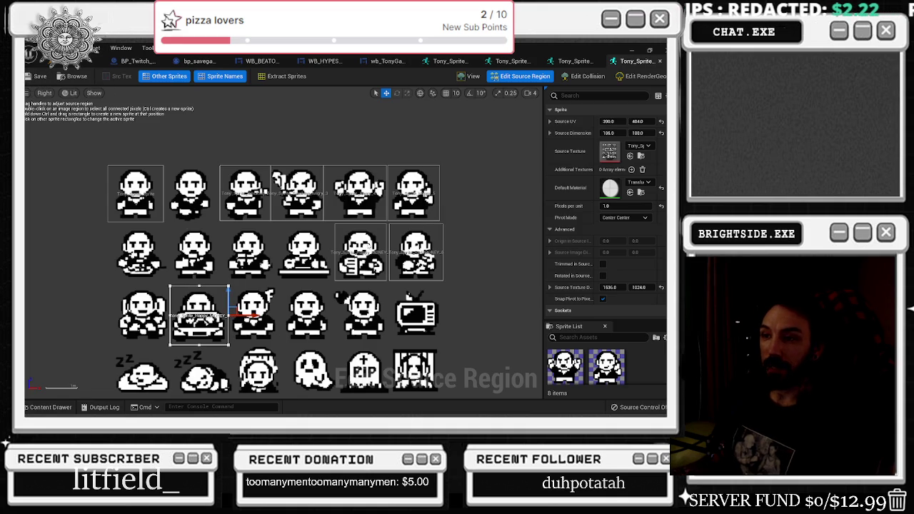
left_click_drag(199, 285, 199, 289)
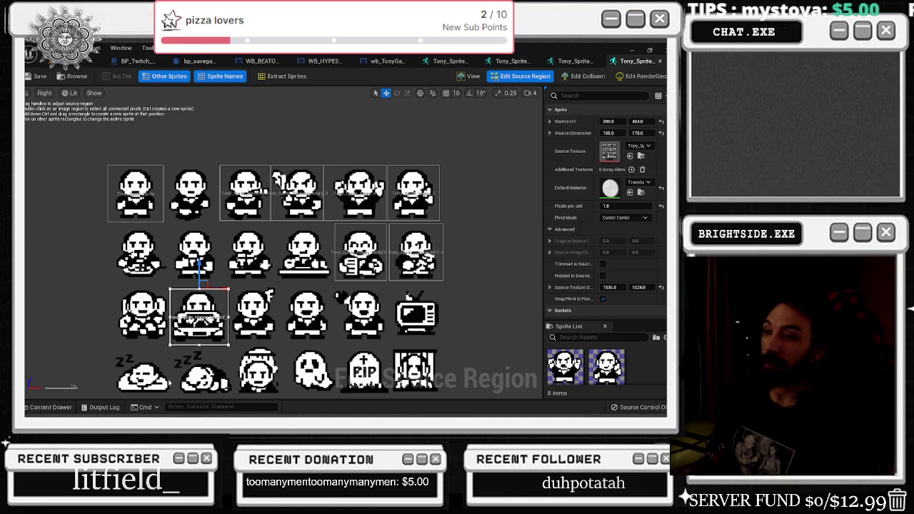
Rename the new sprite asset to Tony_Sprite_Driving_8
left_click(47, 407)
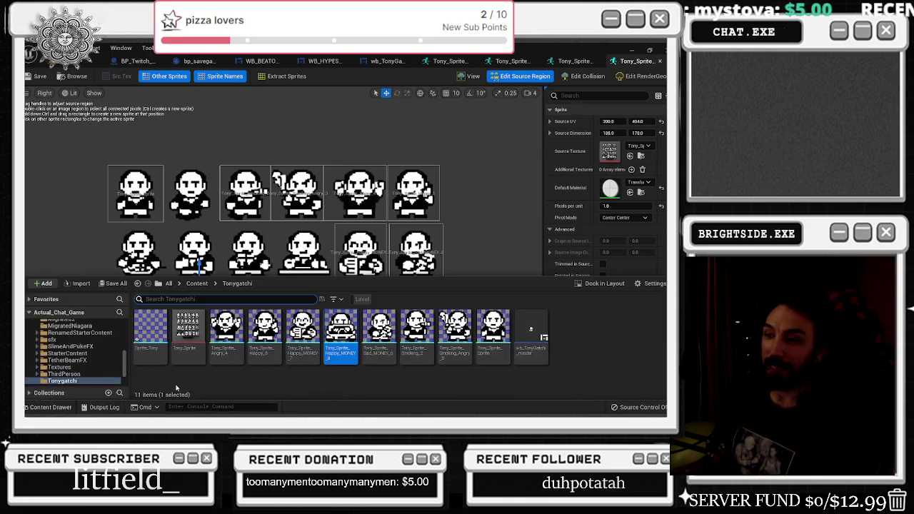
left_click(345, 350)
left_click(346, 350)
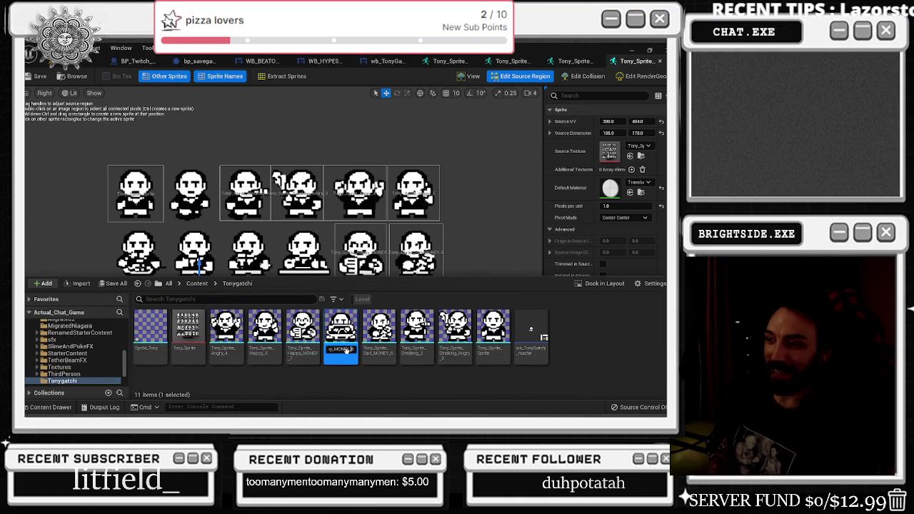
key("Home")
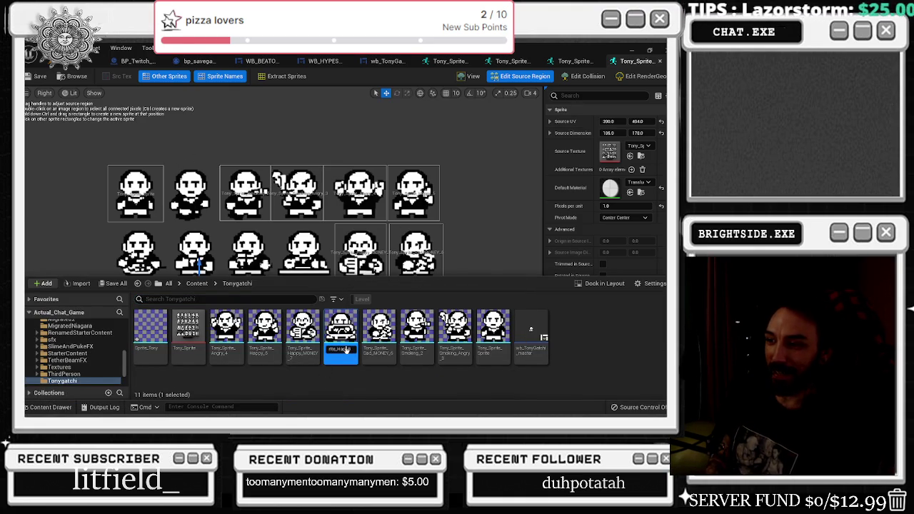
type("Tony_")
key("Return")
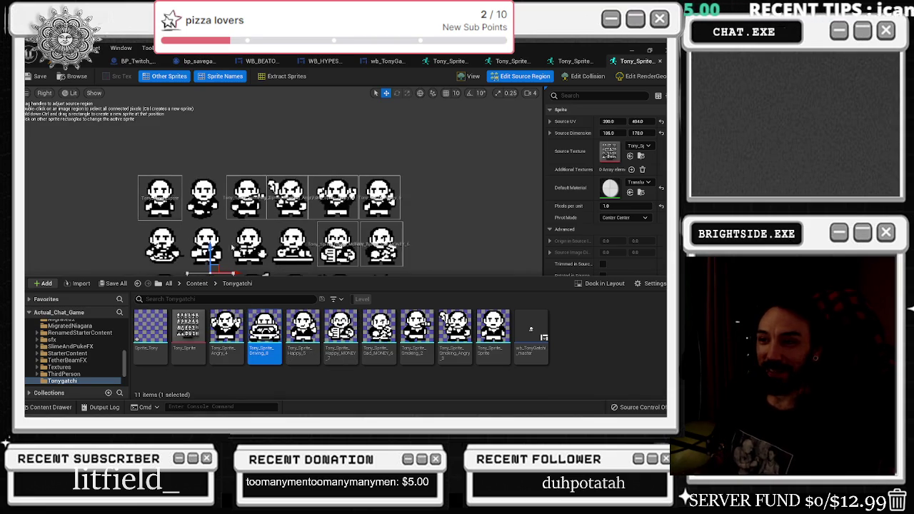
scroll(209, 251, "up", 1)
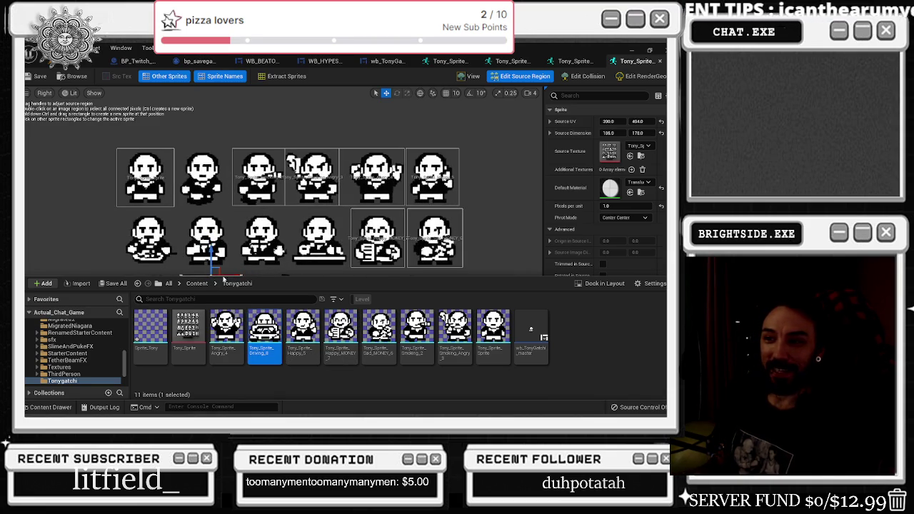
left_click(214, 271)
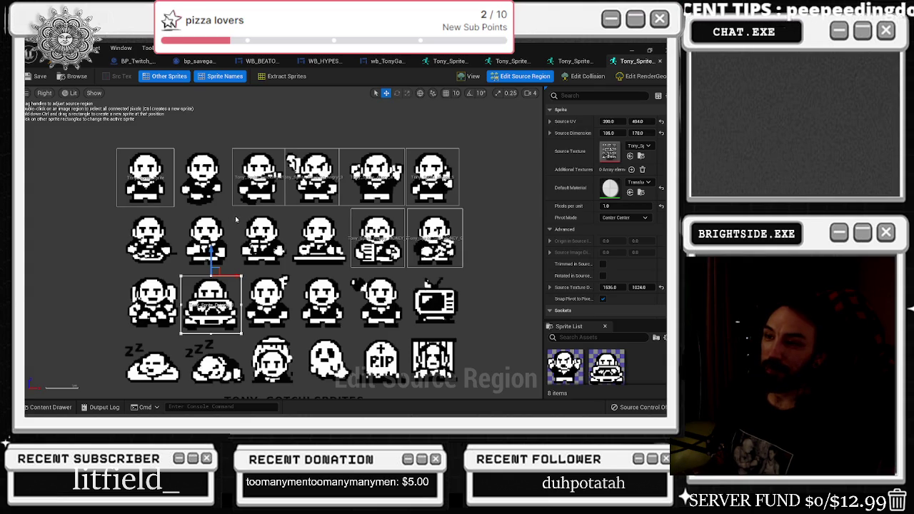
scroll(318, 257, "down", 1)
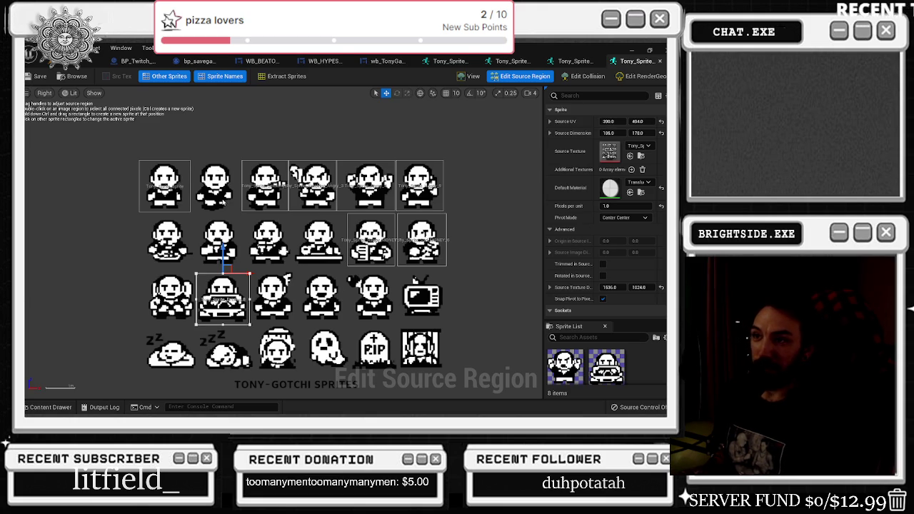
scroll(443, 321, "down", 1)
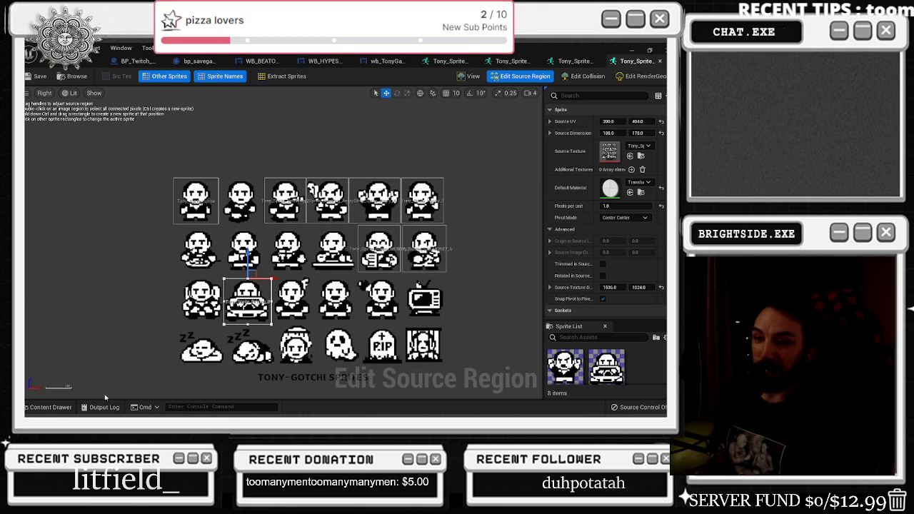
left_click(59, 411)
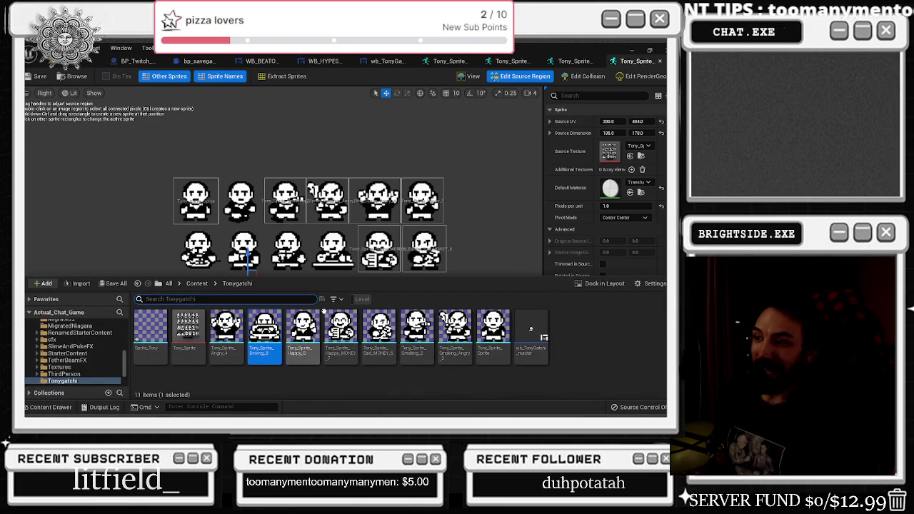
Duplicate Driving_8 and rename the copy Tony_Sprite_TV_9
right_click(265, 330)
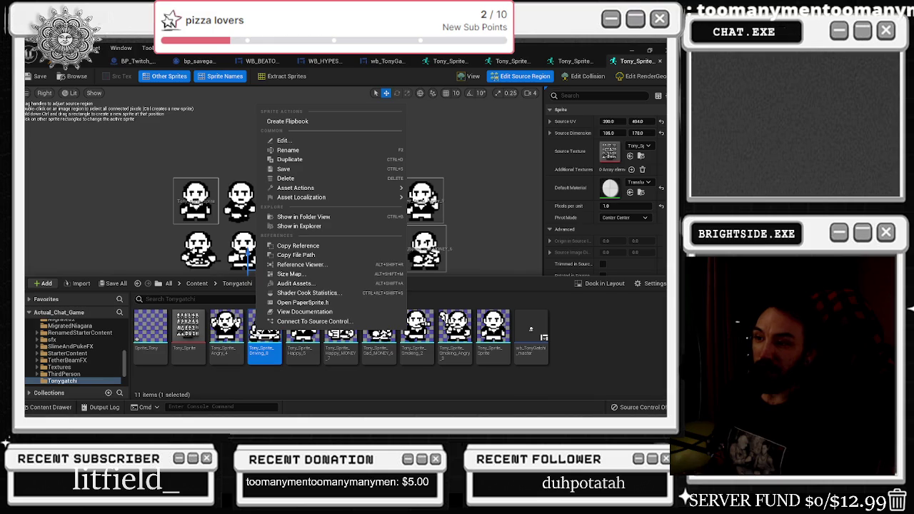
left_click(297, 159)
key("Return")
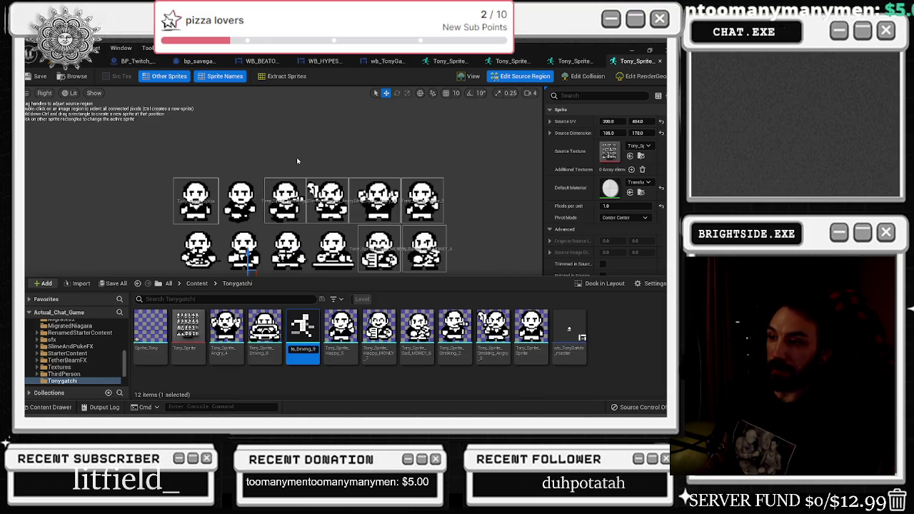
key("BackSpace")
key("BackSpace")
key("BackSpace")
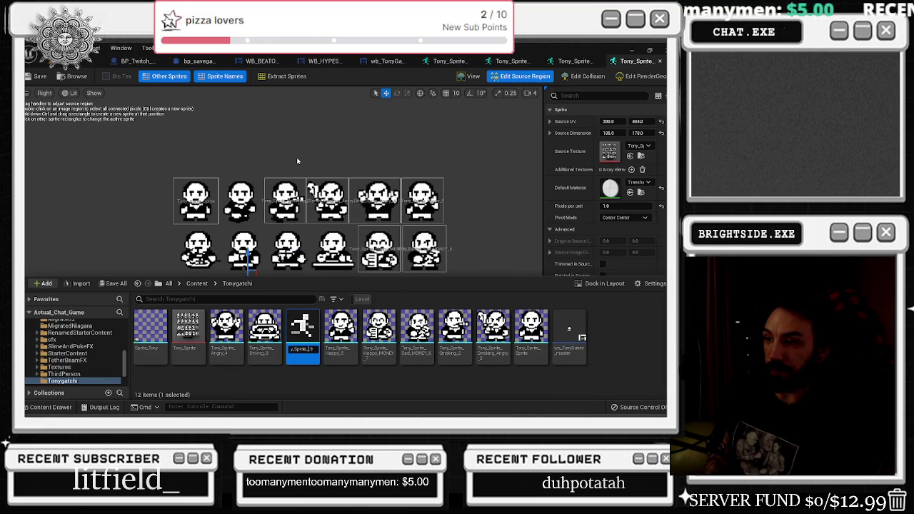
key("Return")
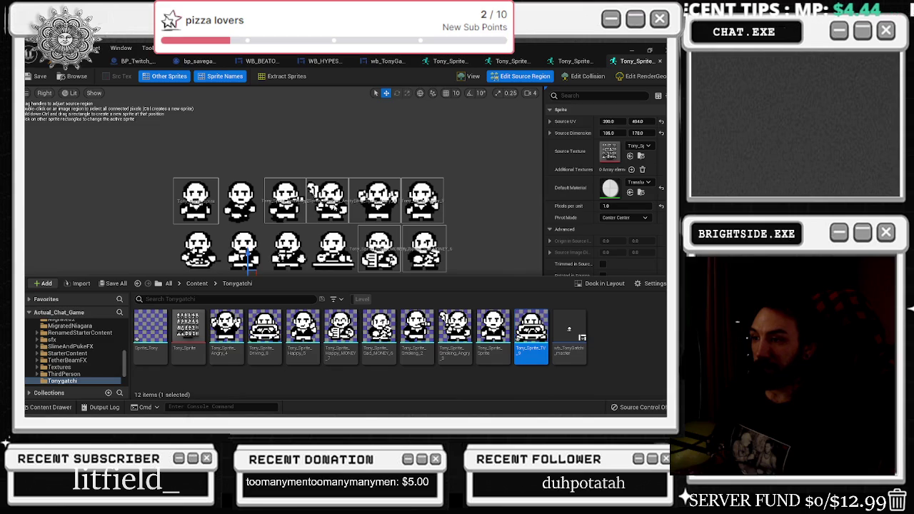
Drag the source region over to frame only the TV picture at UV 1093, 404
key("ctrl+space")
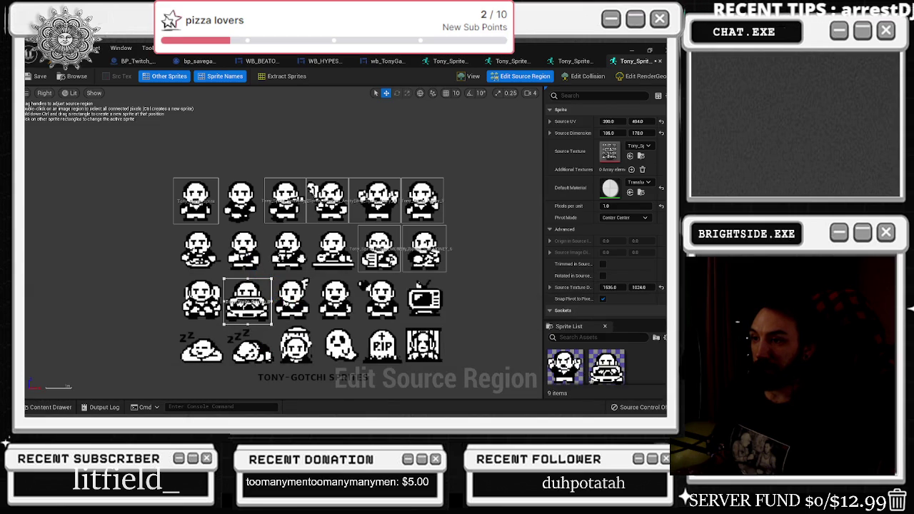
mouse_move(272, 302)
left_mouse_down()
mouse_move(543, 300)
mouse_move(432, 301)
mouse_move(488, 306)
left_mouse_up()
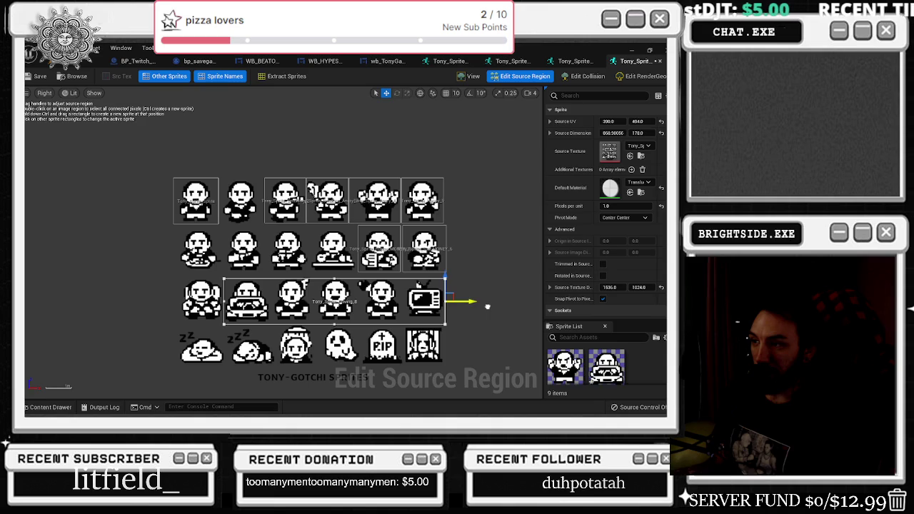
left_click_drag(223, 301, 405, 301)
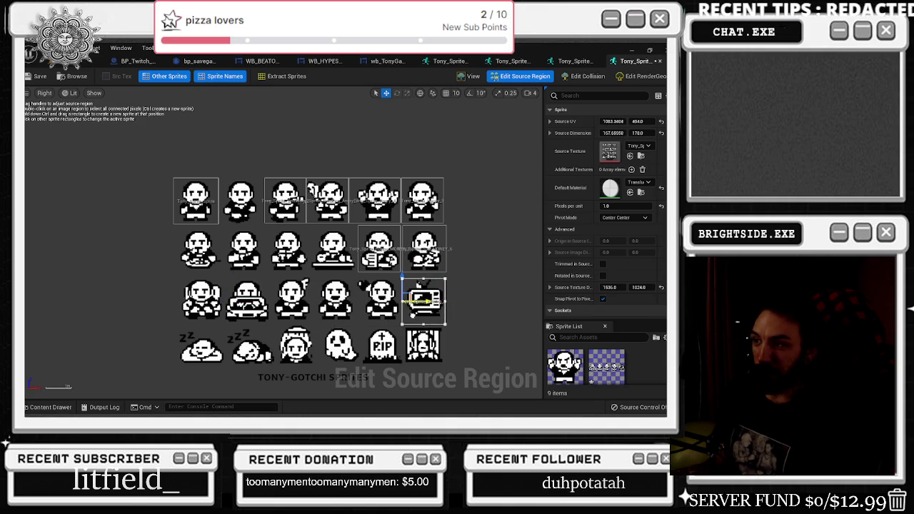
left_click(425, 302)
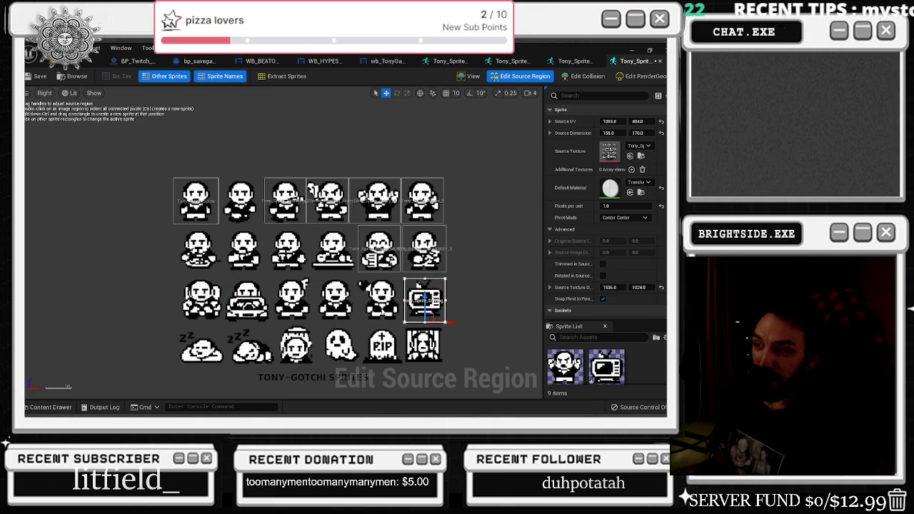
scroll(422, 300, "down", 1)
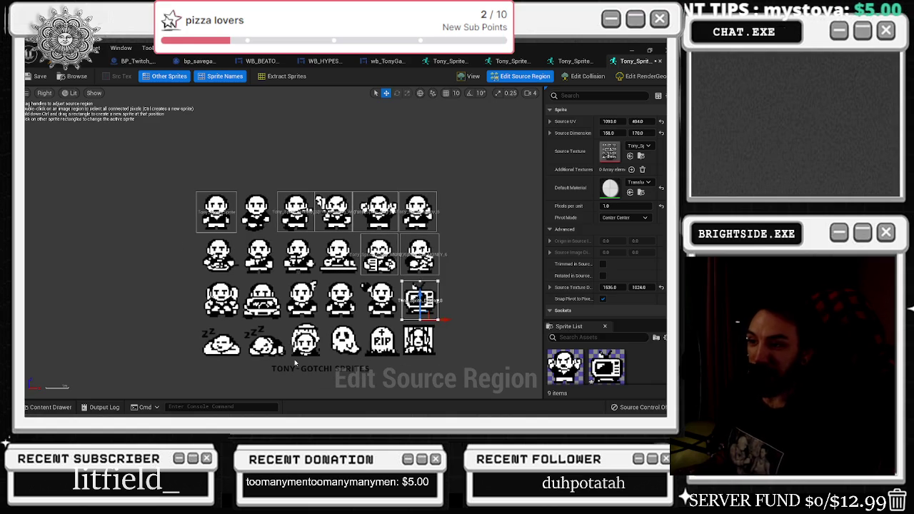
scroll(299, 363, "up", 1)
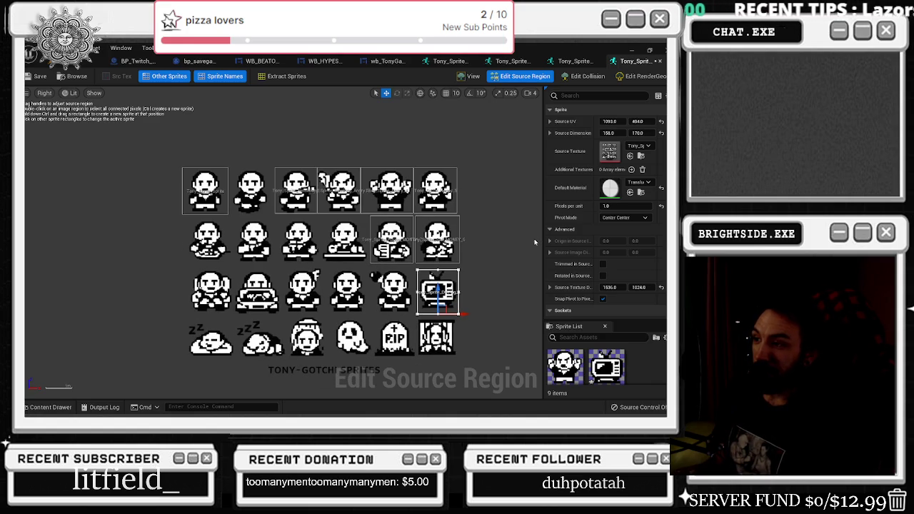
left_click(50, 407)
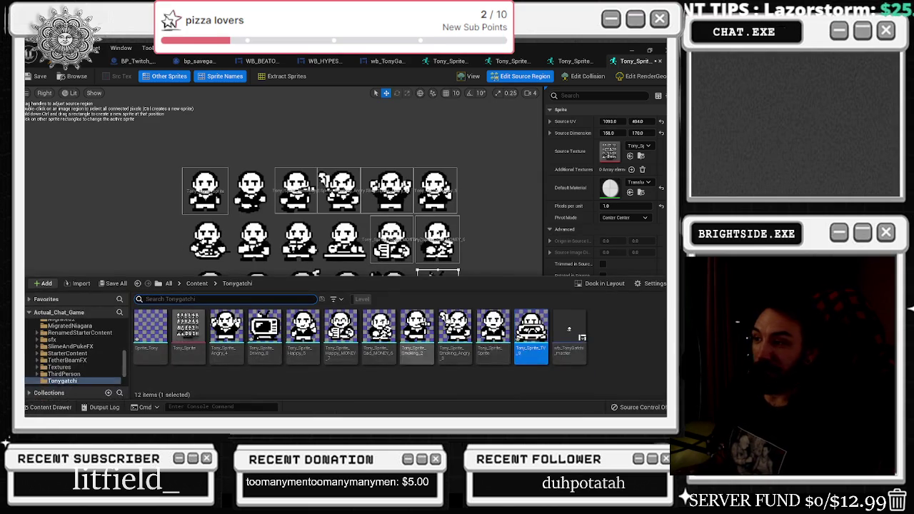
Duplicate Driving_8 and rename the copy Tony_Sprite_Jail_10
right_click(265, 330)
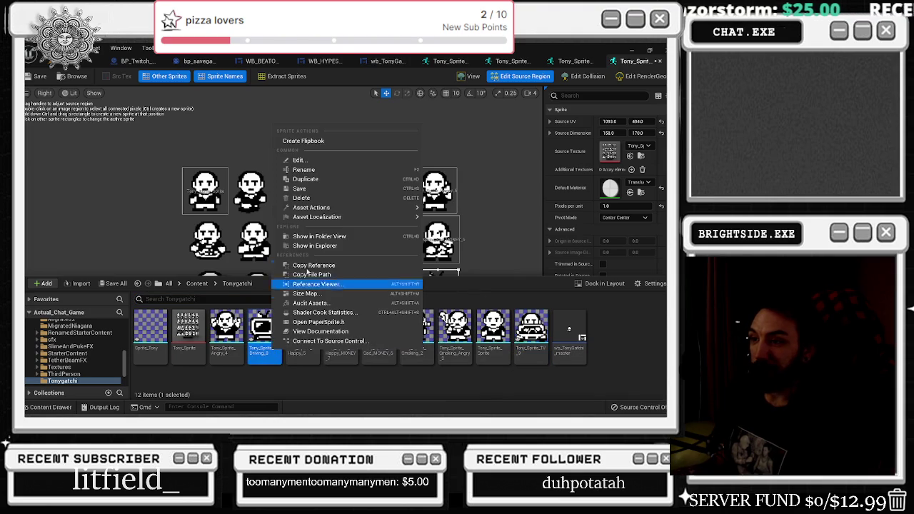
left_click(312, 182)
type("Sprite_Dri")
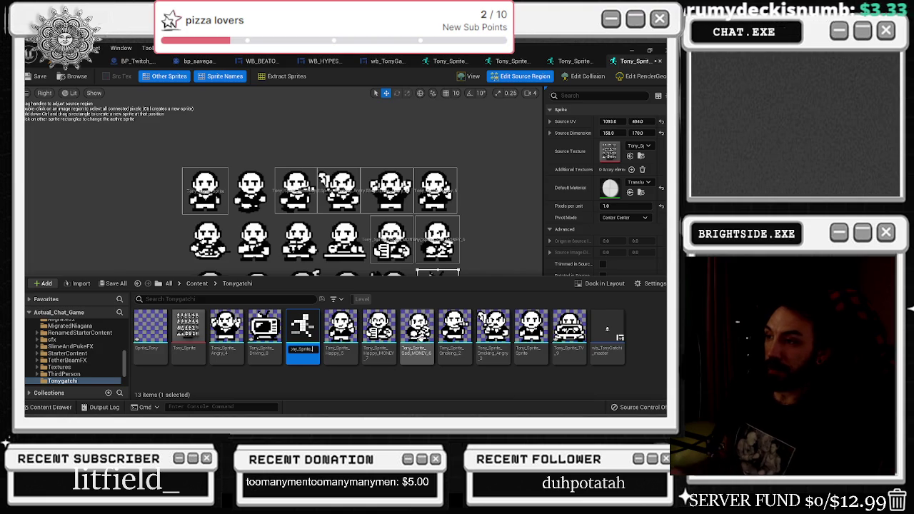
scroll(429, 247, "down", 5)
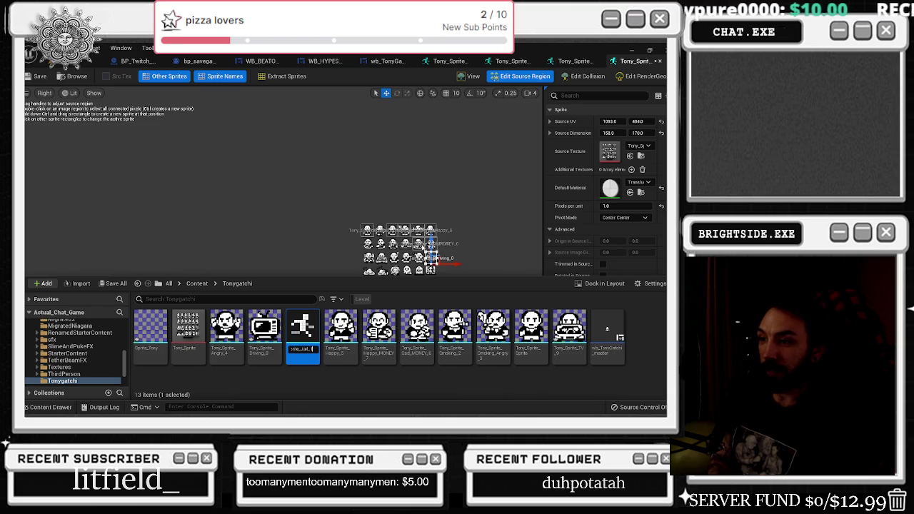
key("Return")
scroll(492, 238, "up", 4)
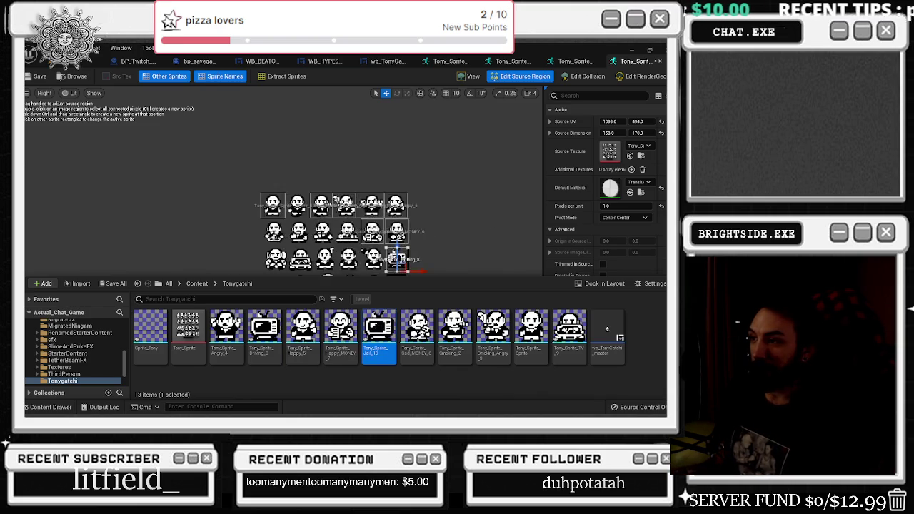
Fit the source region around the bottom-row jail picture, then open Tony_Sprite_Jail_10
left_click(608, 193)
scroll(607, 193, "down", 1)
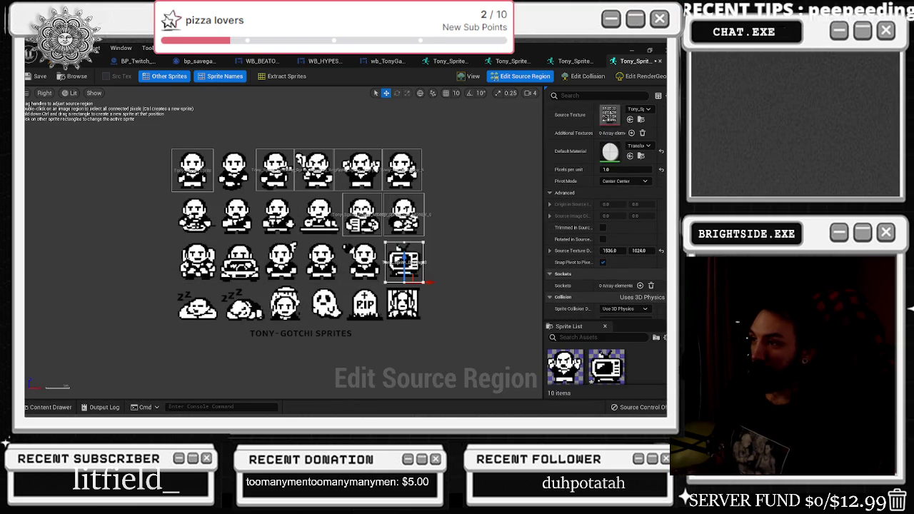
scroll(438, 327, "up", 1)
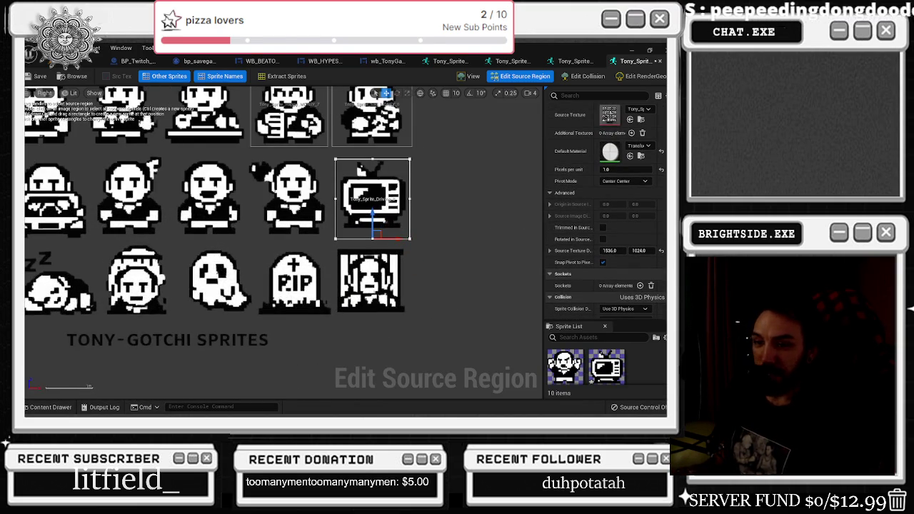
left_click(51, 408)
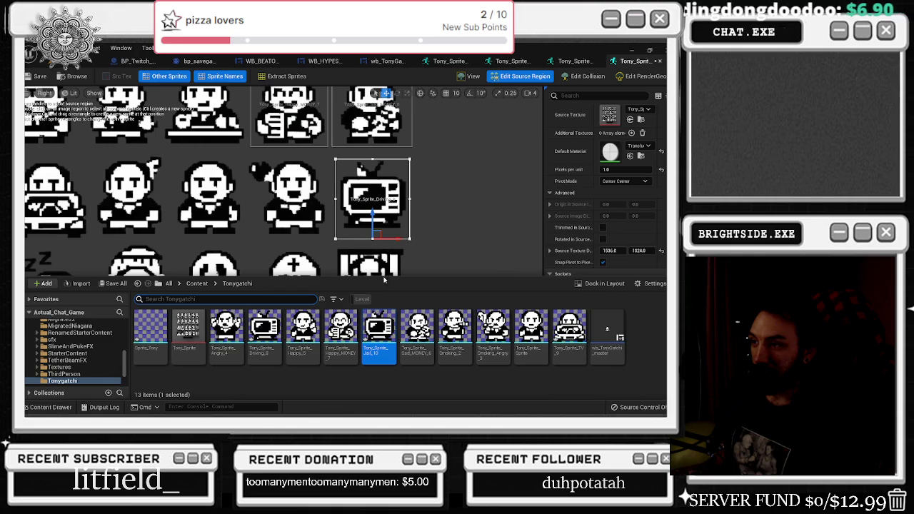
left_click(382, 276)
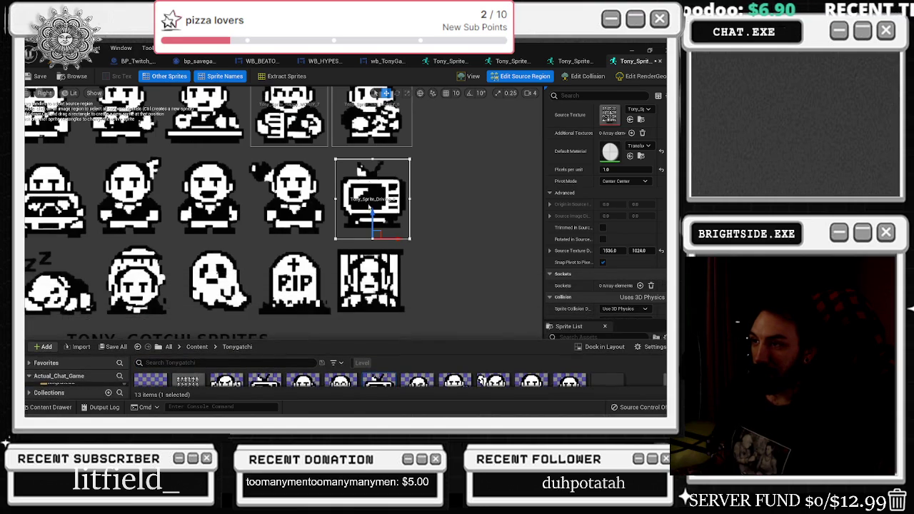
left_click(371, 283)
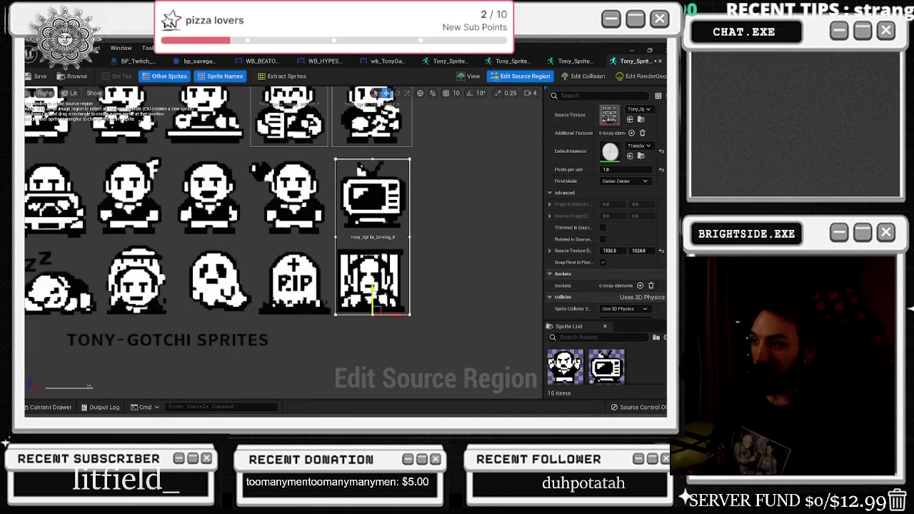
left_click_drag(372, 145, 372, 231)
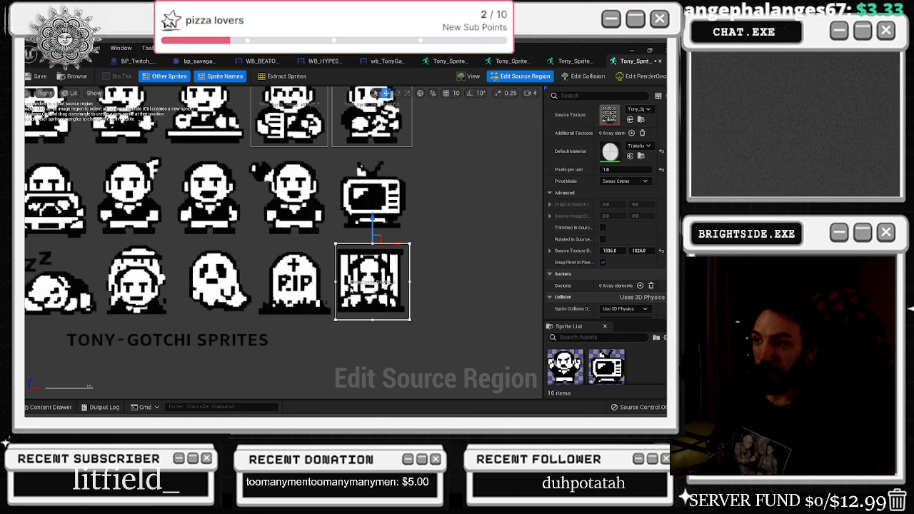
scroll(156, 312, "down", 4)
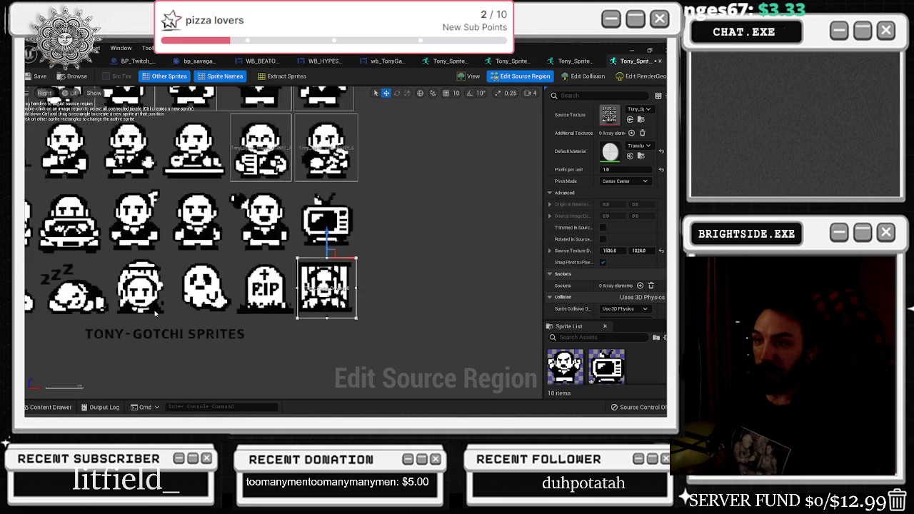
scroll(156, 312, "up", 1)
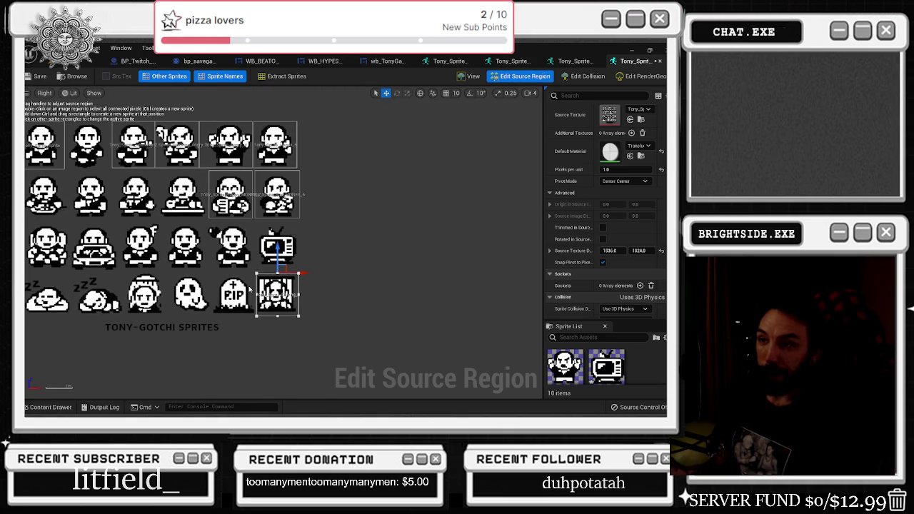
left_click(51, 405)
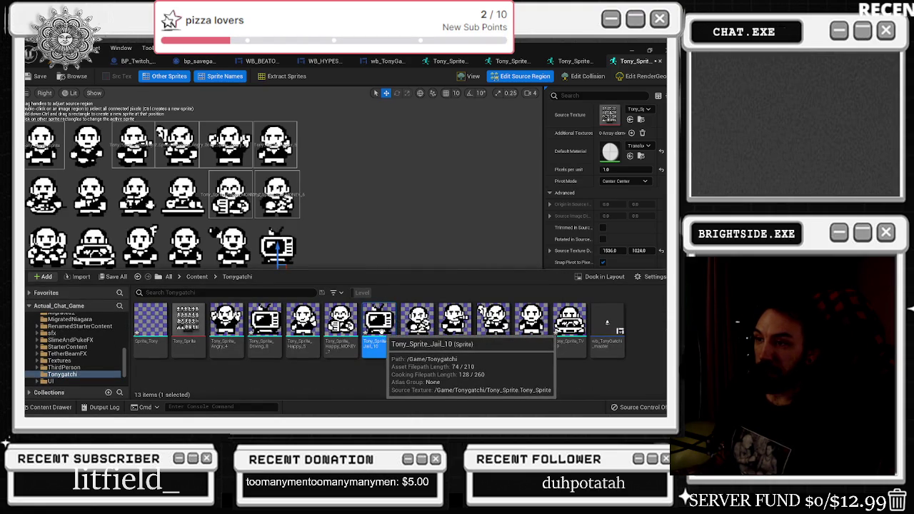
double_click(379, 325)
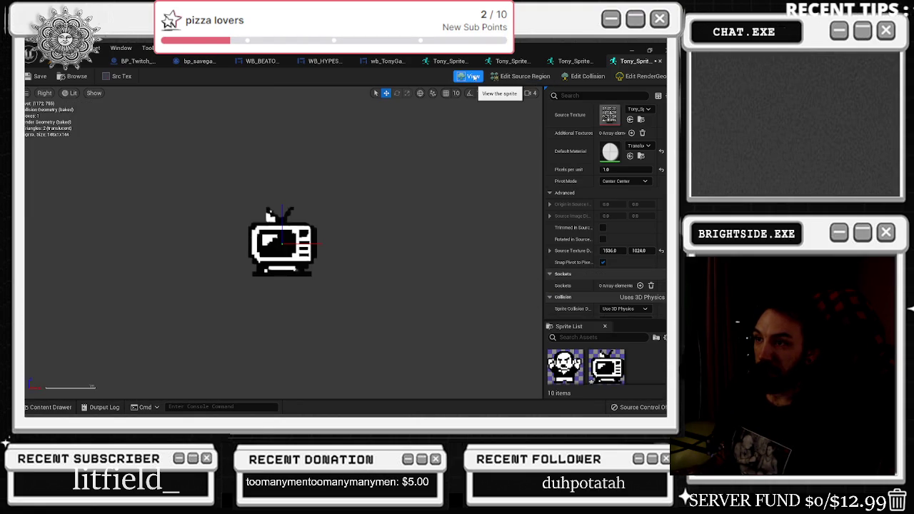
Rename the car sprite Tony_Sprite_TV_9 to Tony_Sprite_Driving_9
left_click(525, 76)
scroll(322, 252, "up", 8)
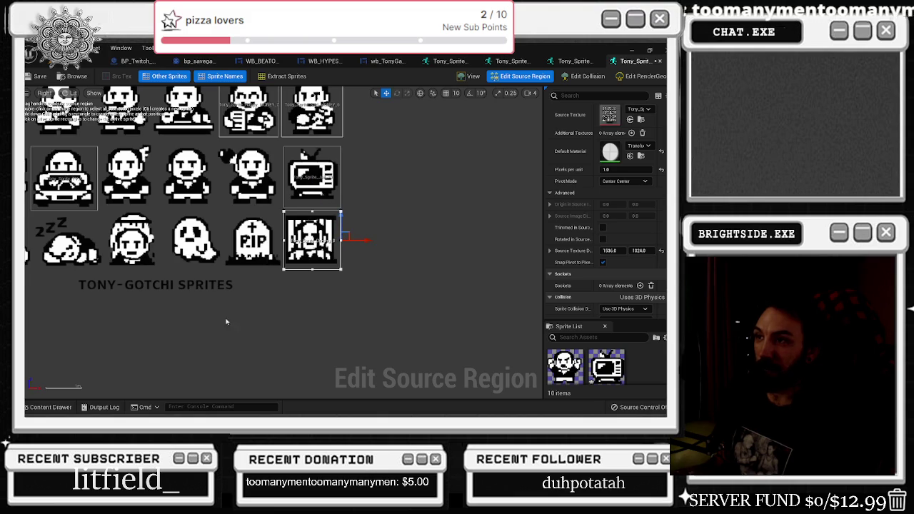
left_click(50, 407)
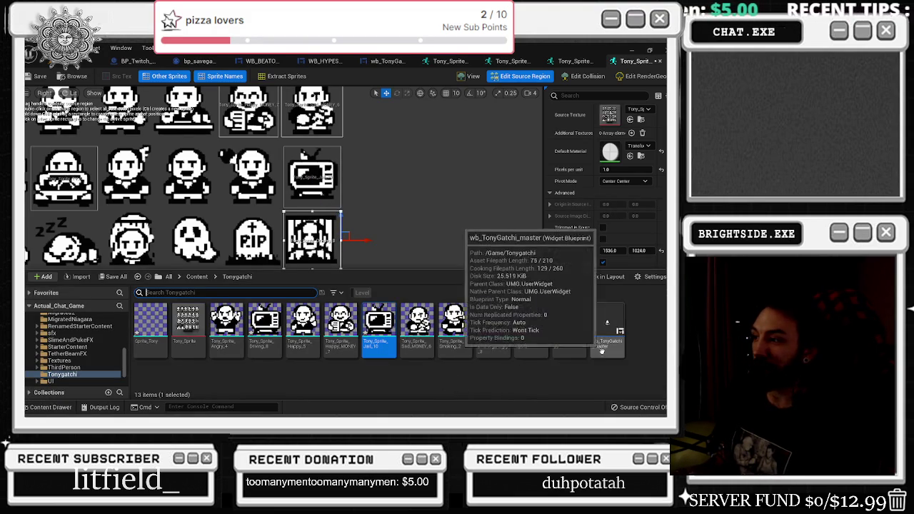
left_click(579, 323)
key("F2")
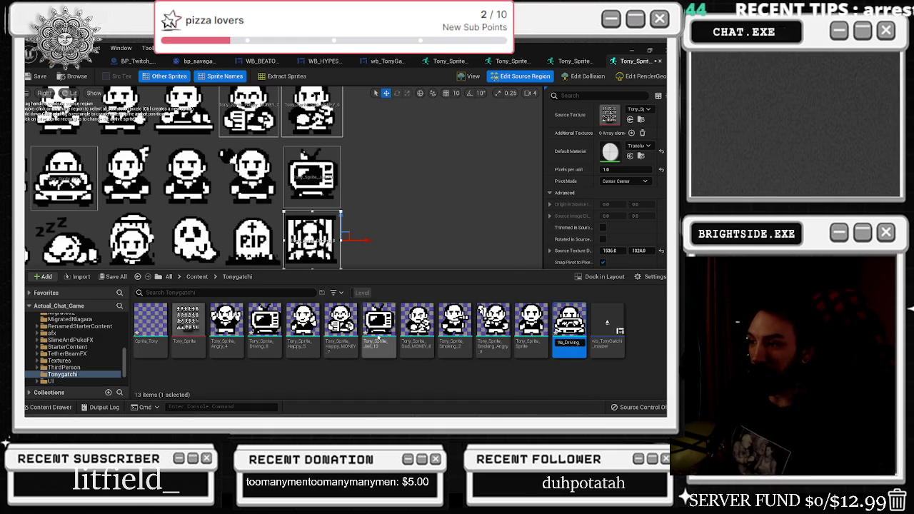
key("Return")
Rename the TV sprite Tony_Sprite_Jail_10 to Tony_Sprite_TV_10
left_click(421, 354)
key("F2")
type("_Sprite_TV_")
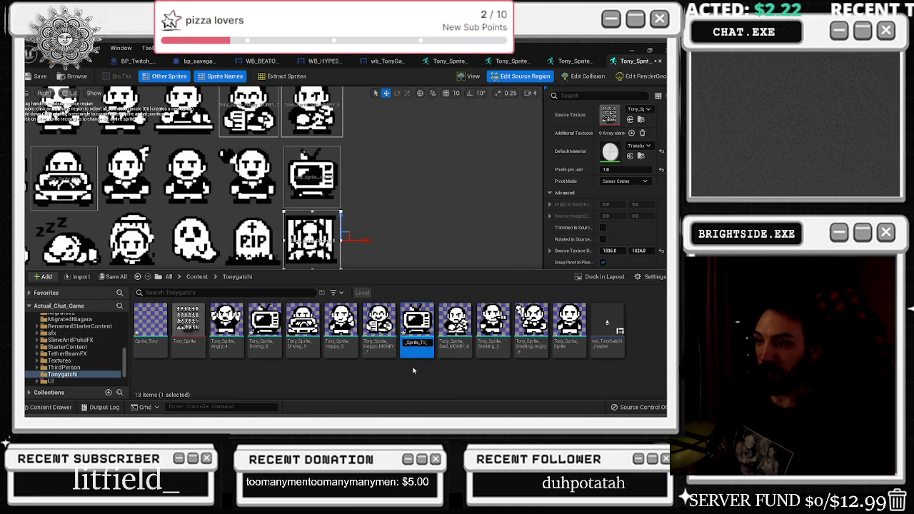
key("Return")
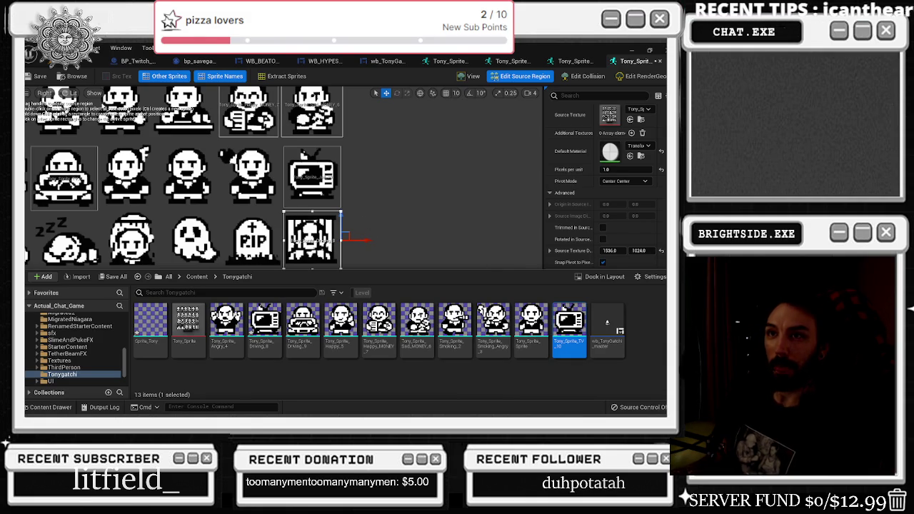
left_click(34, 77)
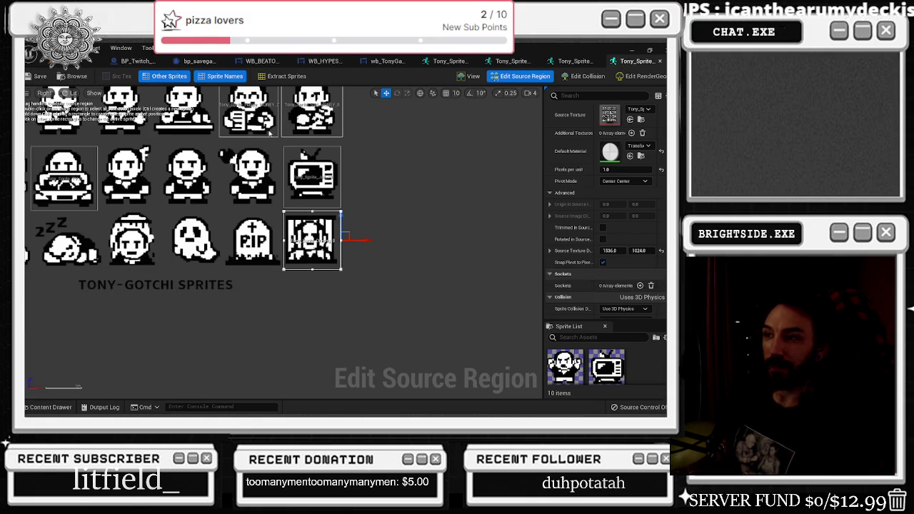
Nudge the jail region and rename Tony_Sprite_Driving_8 to Tony_Sprite_Jail_8
left_click_drag(367, 240, 363, 240)
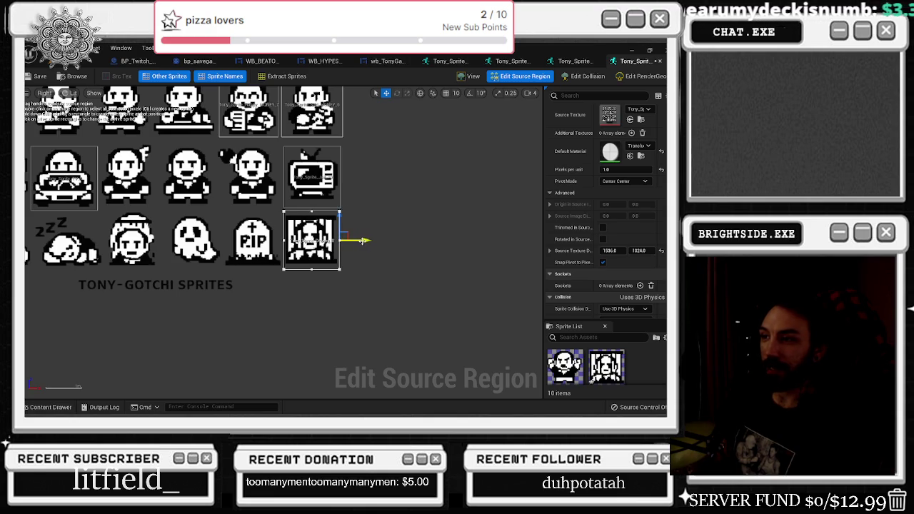
left_click(50, 407)
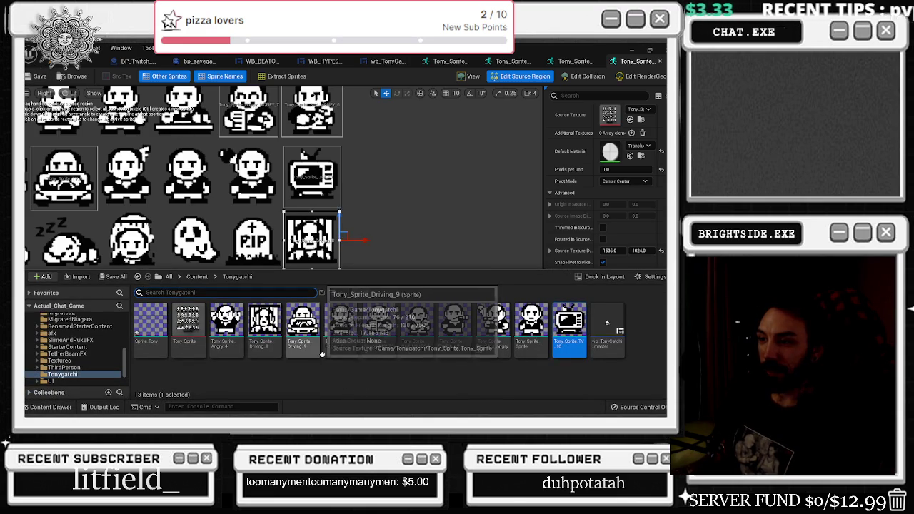
left_click(270, 343)
key("F2")
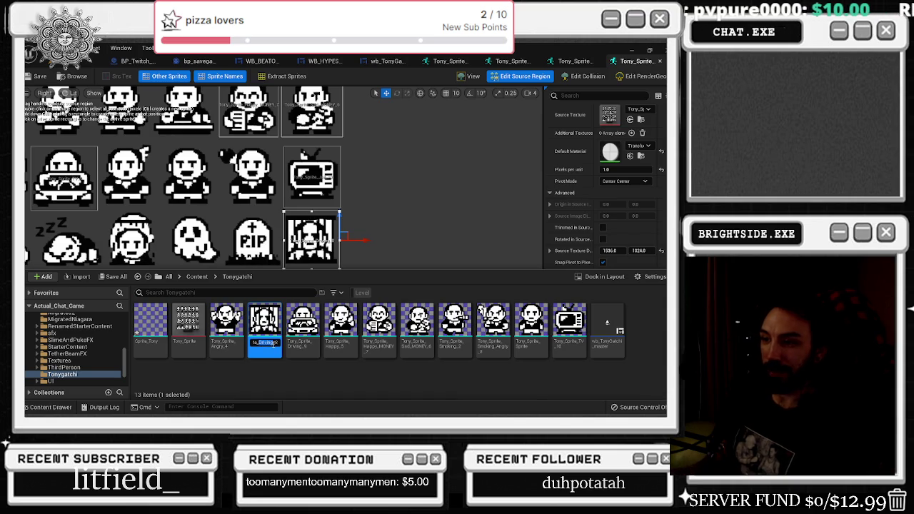
key("Home")
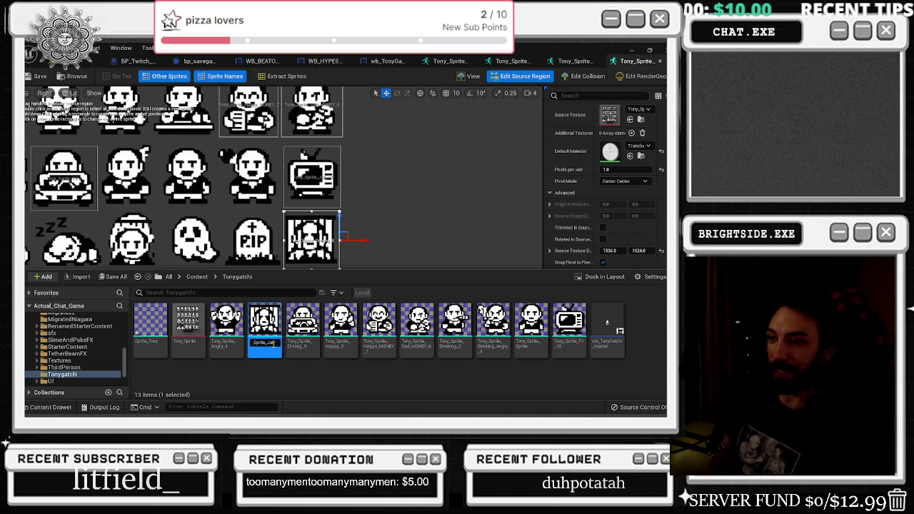
key("Return")
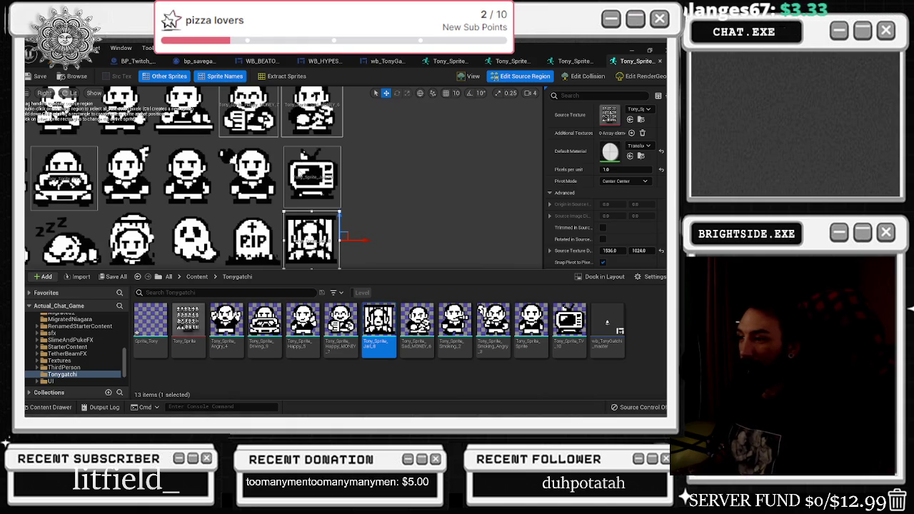
Cycle through the open sprite editors, preview the Happy sprite alone, and close its editor
left_click(367, 223)
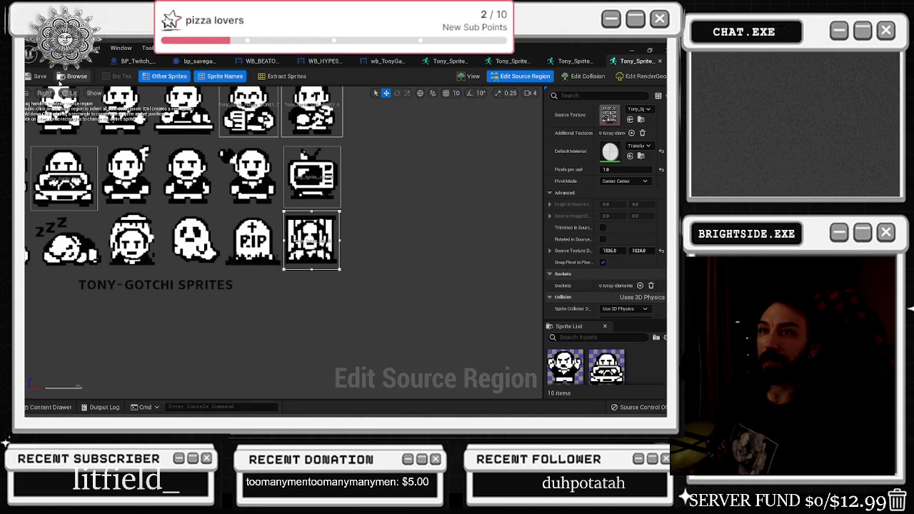
left_click(575, 61)
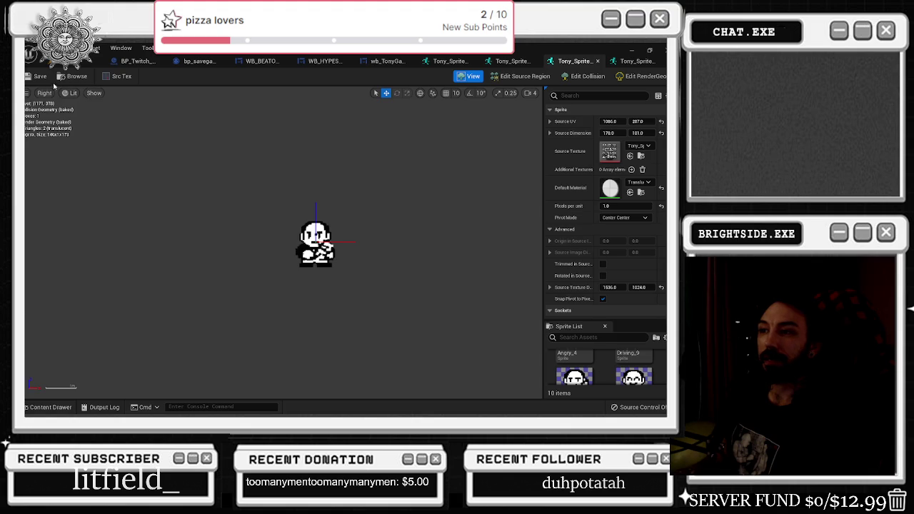
left_click(571, 62)
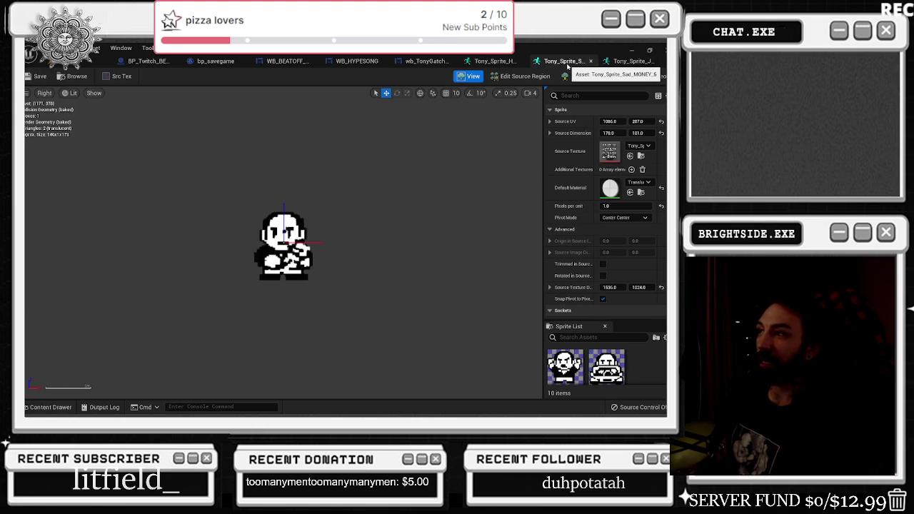
left_click(561, 62)
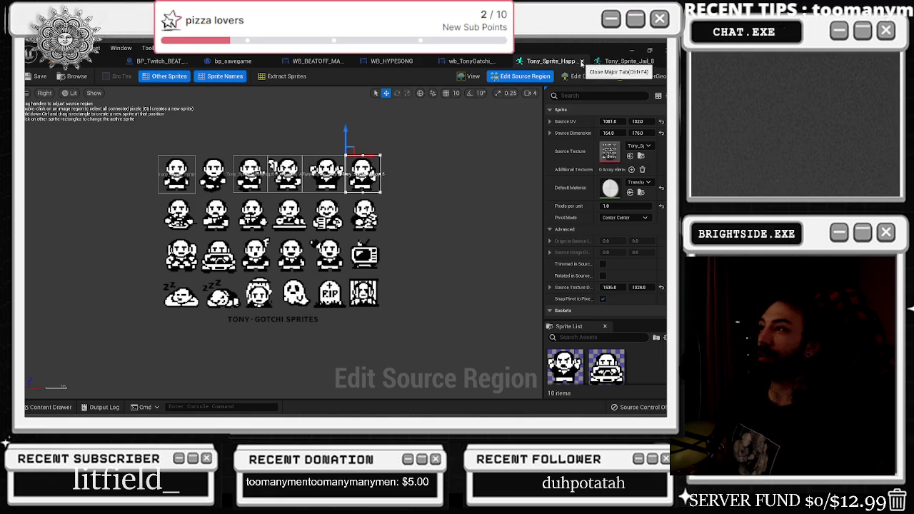
left_click(469, 76)
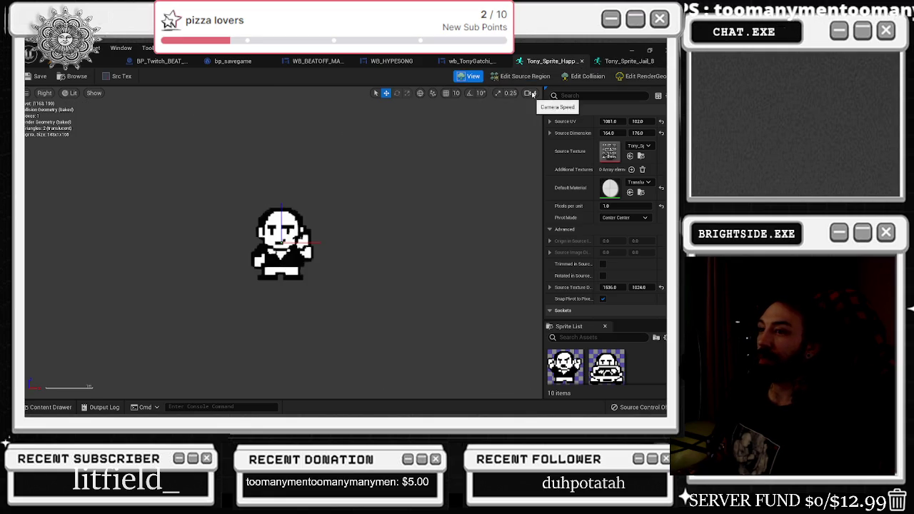
left_click(582, 61)
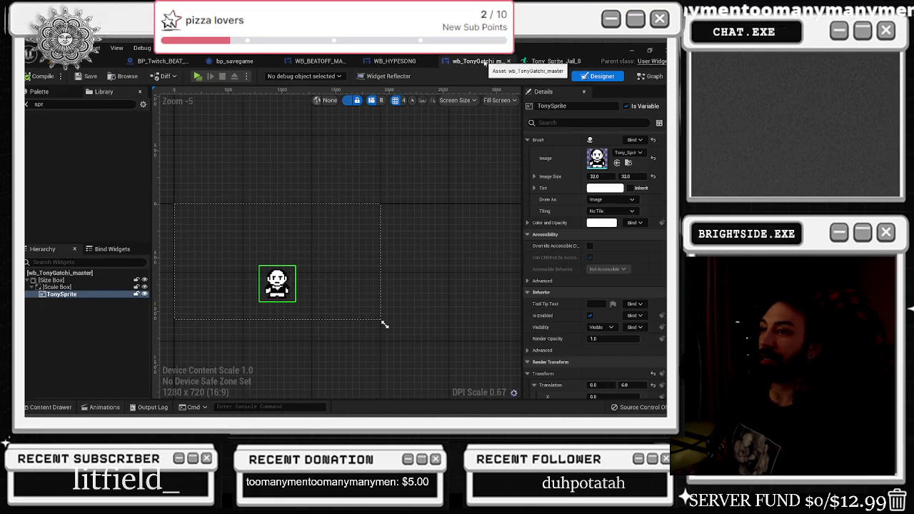
Preview Tony_Sprite_Jail_8 on its own and close its editor
left_click(549, 63)
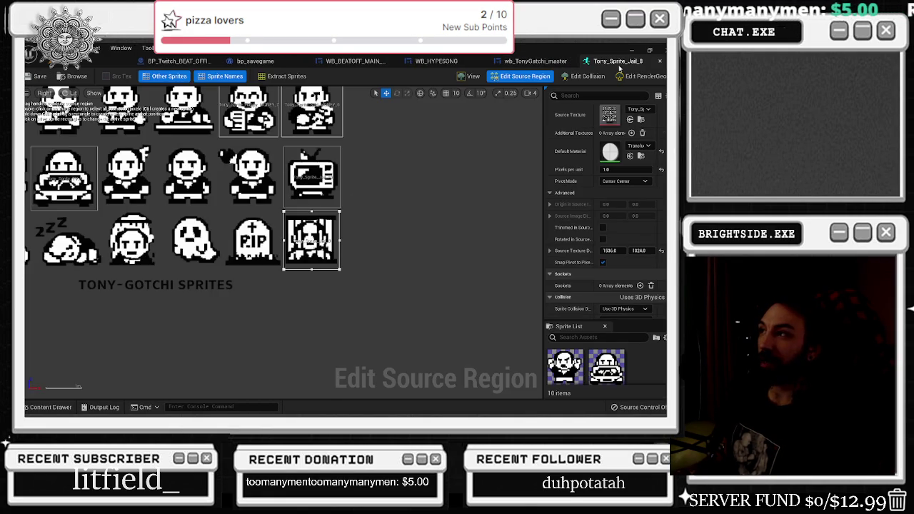
left_click(469, 76)
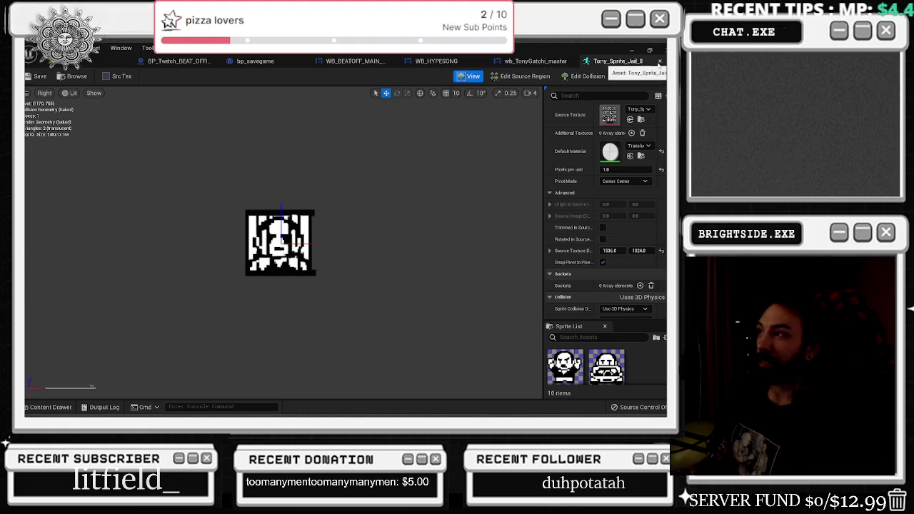
left_click(659, 61)
Show the Tonygatchi sprite assets and select Tony_Sprite_Angry_4
left_click(47, 407)
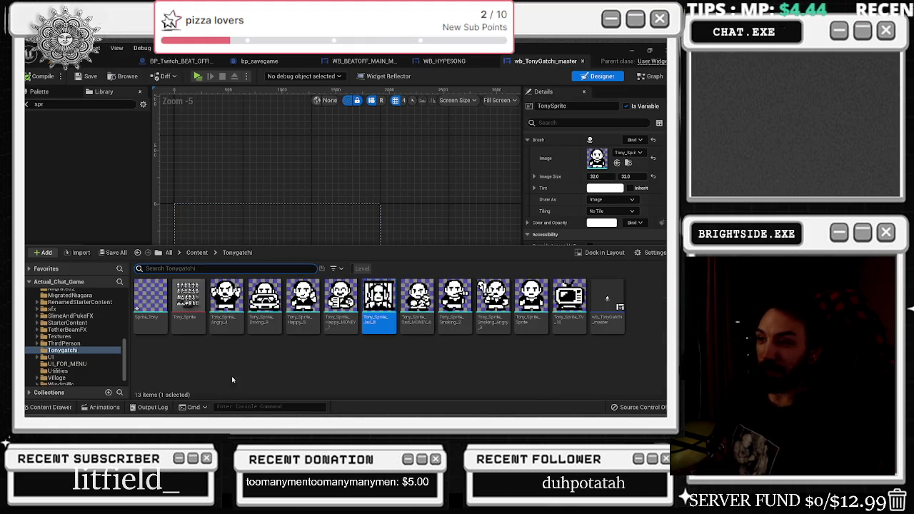
left_click(230, 325)
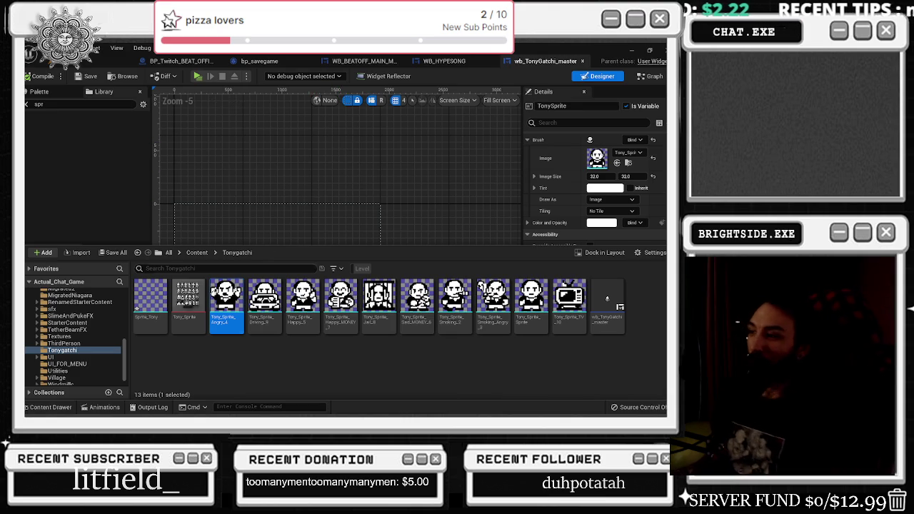
scroll(285, 193, "down", 5)
scroll(288, 219, "up", 1)
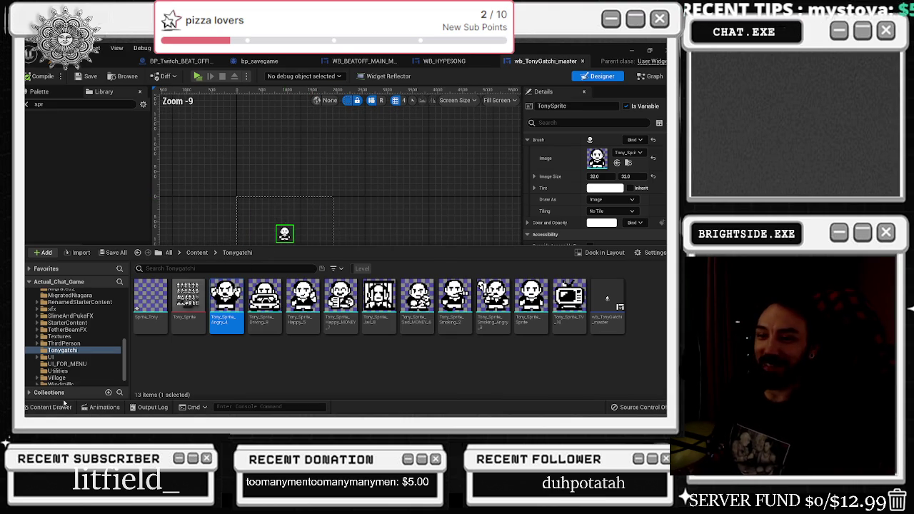
key("ctrl+space")
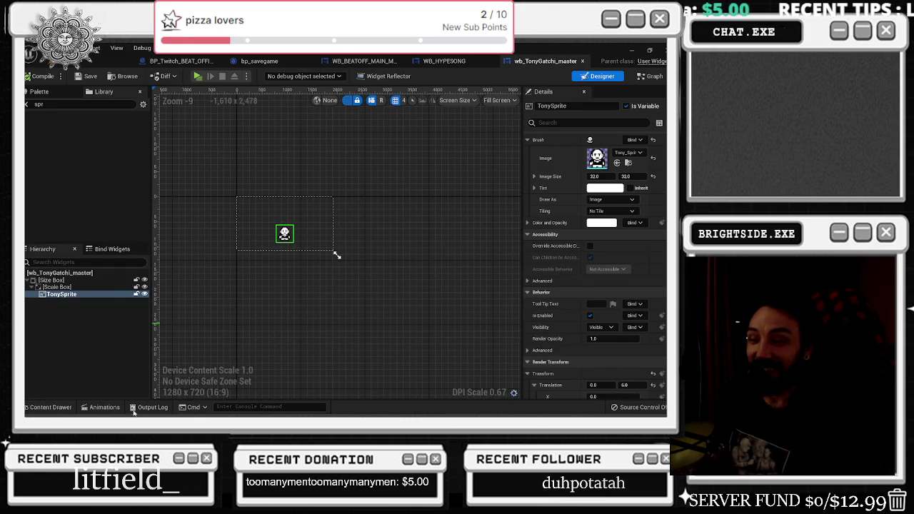
key("ctrl+space")
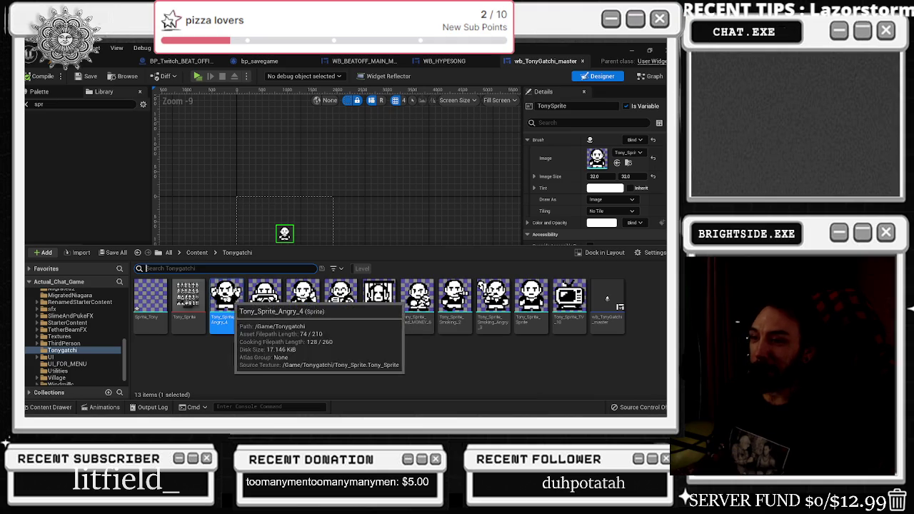
Duplicate Tony_Sprite_Jail_8 as Tony_Sprite_sleep_11 and open it showing its region on the sheet
right_click(570, 307)
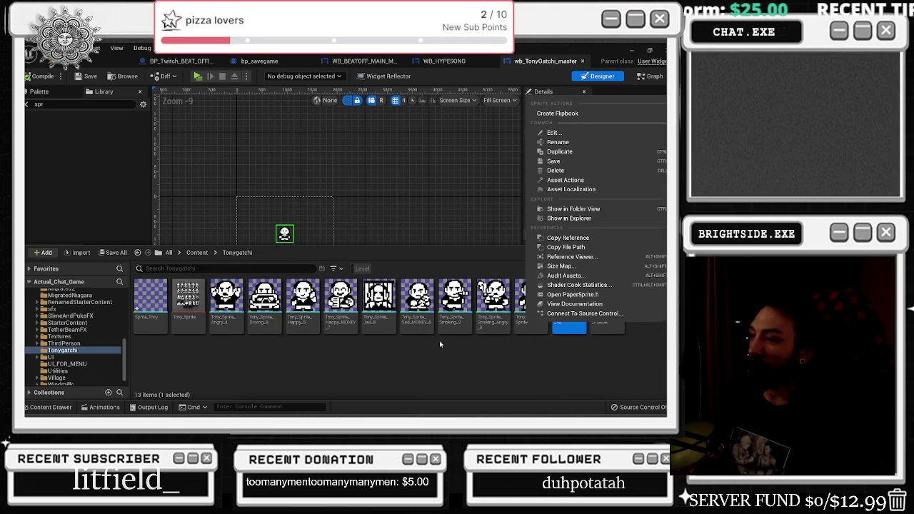
right_click(368, 308)
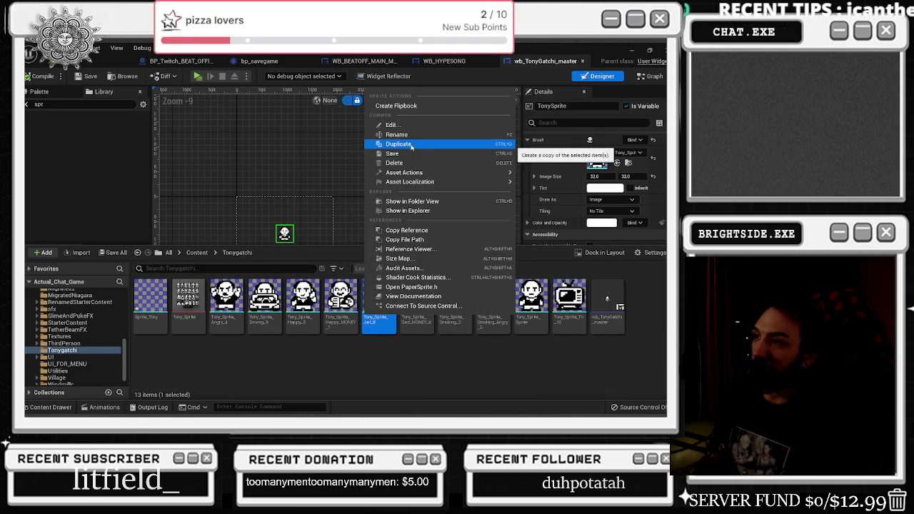
left_click(398, 144)
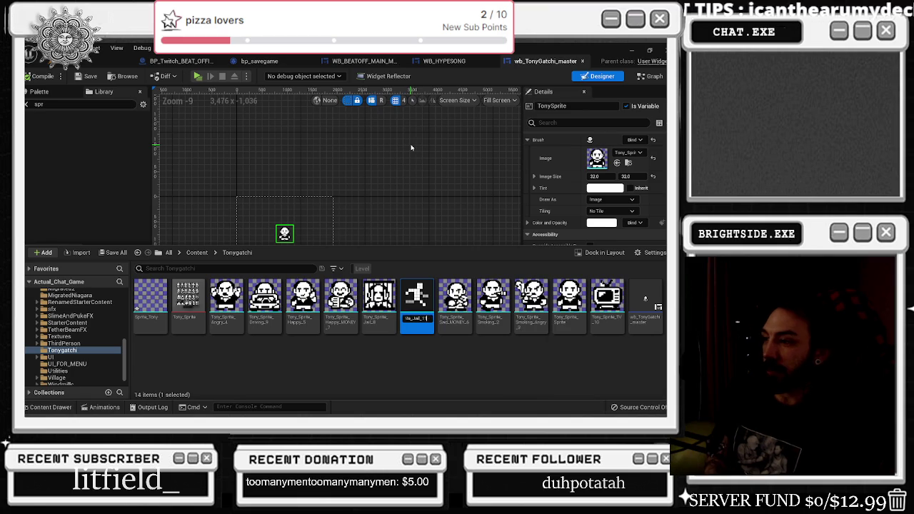
key("BackSpace")
key("BackSpace")
key("BackSpace")
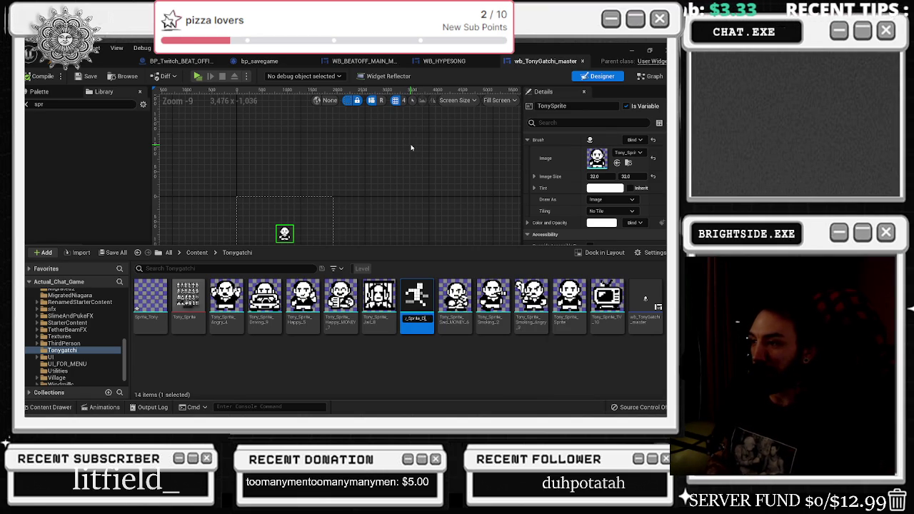
type("ep_1")
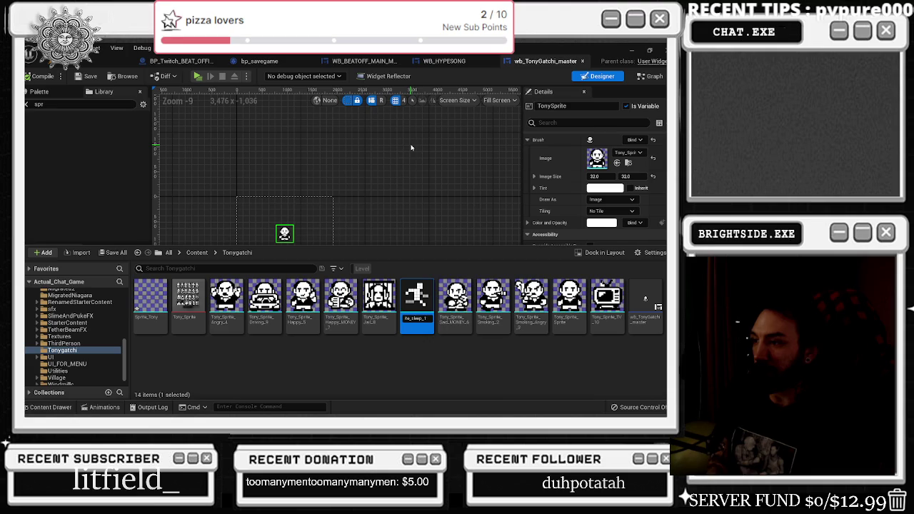
key("Return")
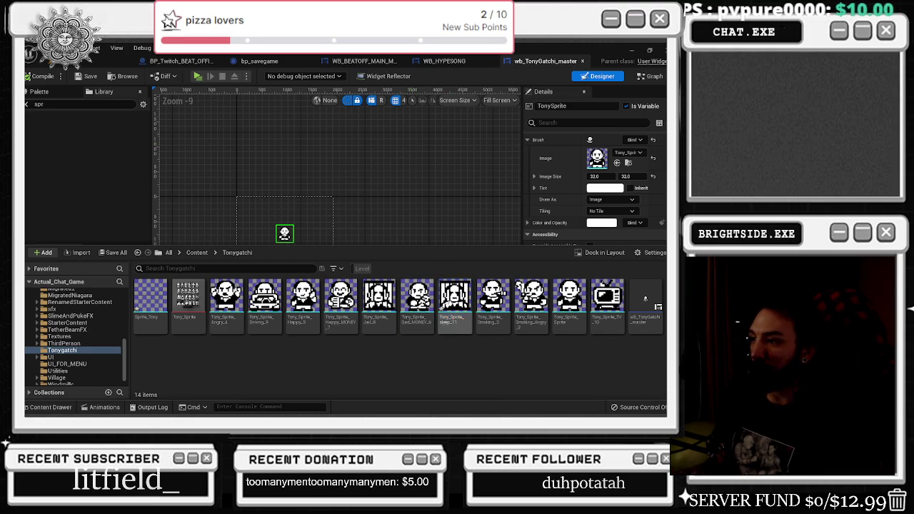
double_click(455, 299)
left_click(525, 76)
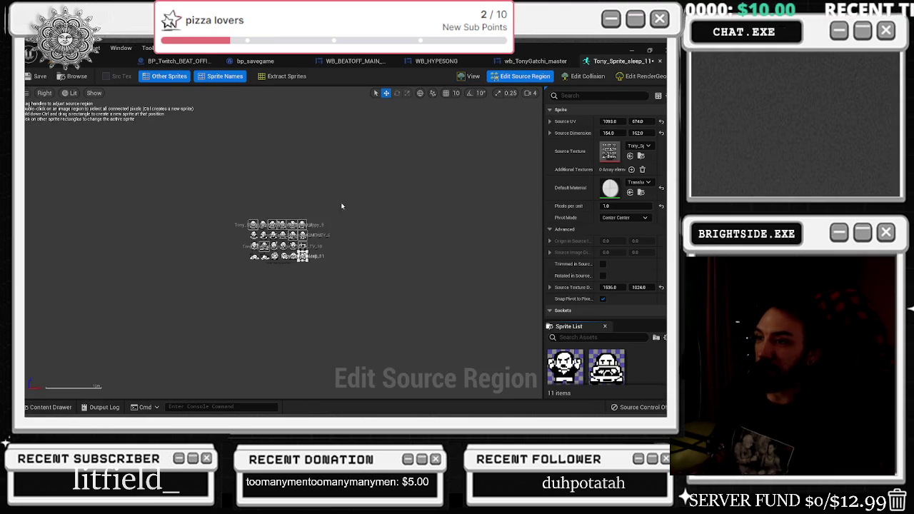
Move the sleep_11 source region toward the cloud tile by entering new UV values 642, 425 and 242
type("642")
key("Return")
type("425")
key("Return")
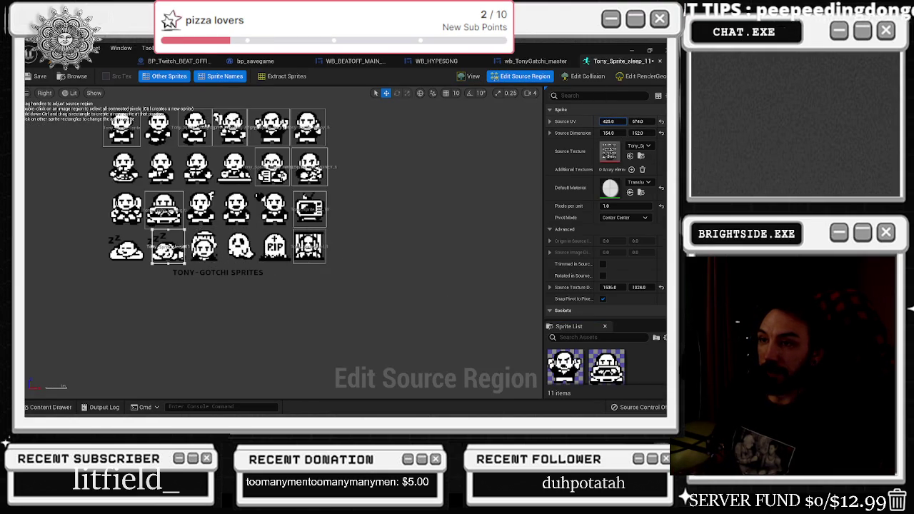
type("242")
key("Return")
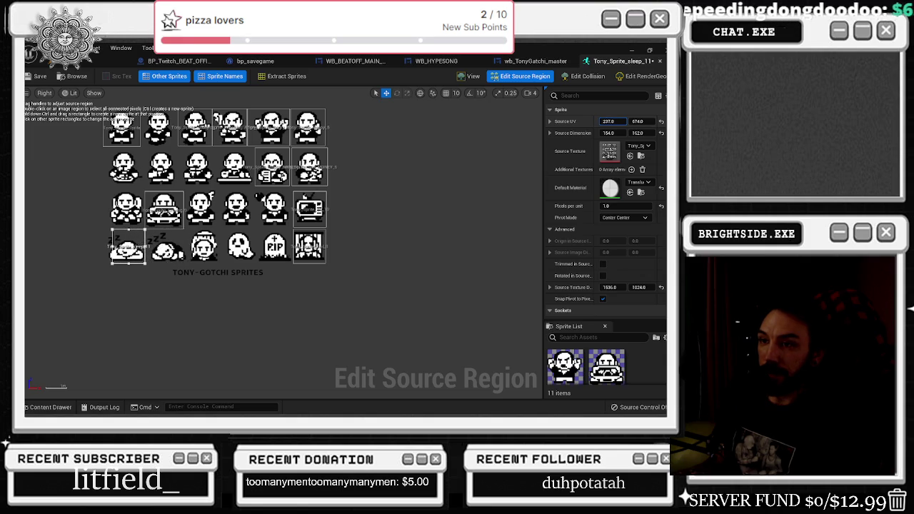
Resize the source region to width 197 and height 138, starting at X 198
left_click(613, 133)
type("144")
key("Return")
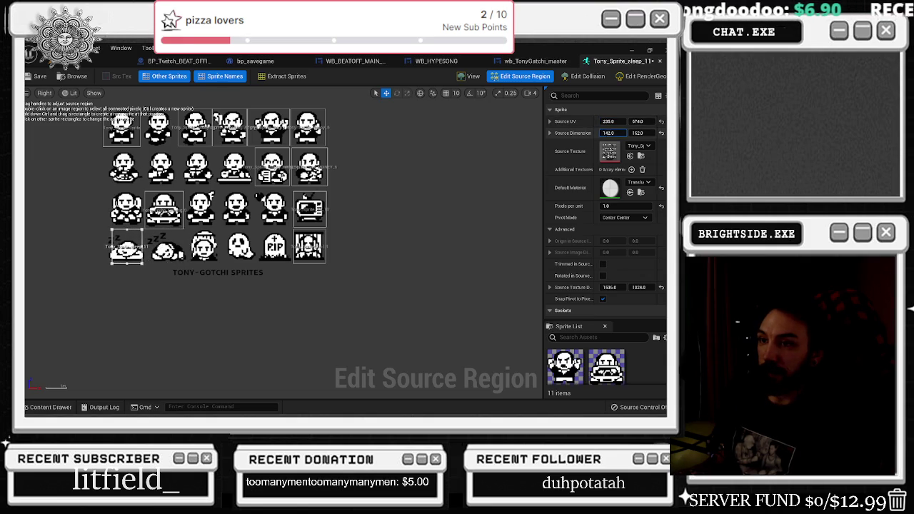
type("157")
key("Tab")
type("138")
key("Return")
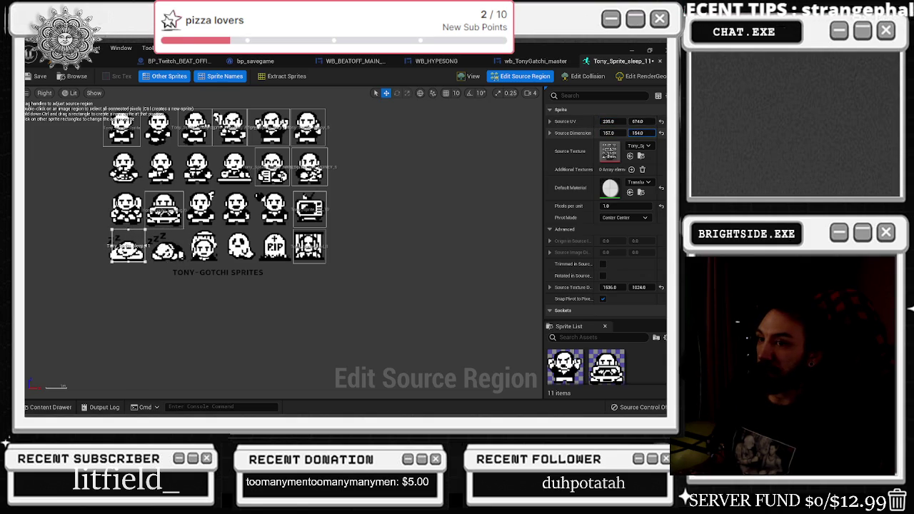
type("197")
key("Return")
left_click(613, 121)
type("198")
key("Return")
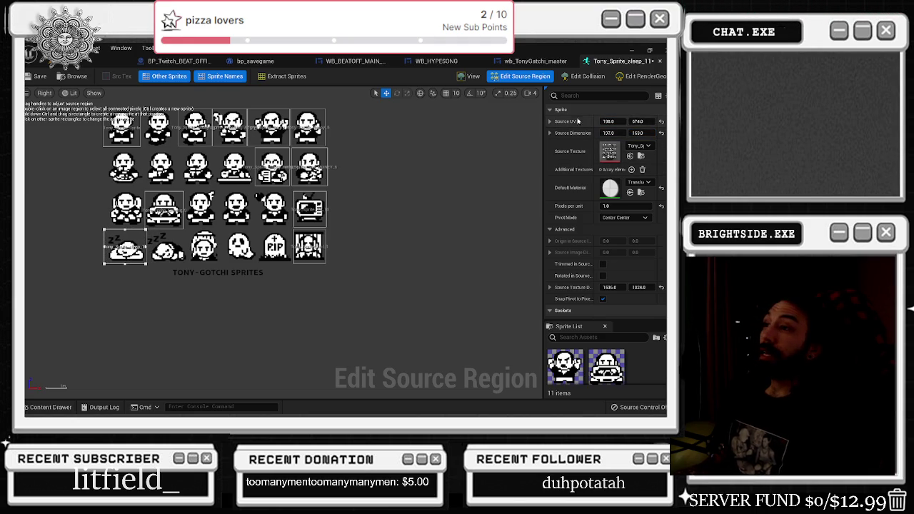
Trim the region's right edge so it frames the sleeping cloud at 190 × 103, checking the sprite preview
left_click(473, 77)
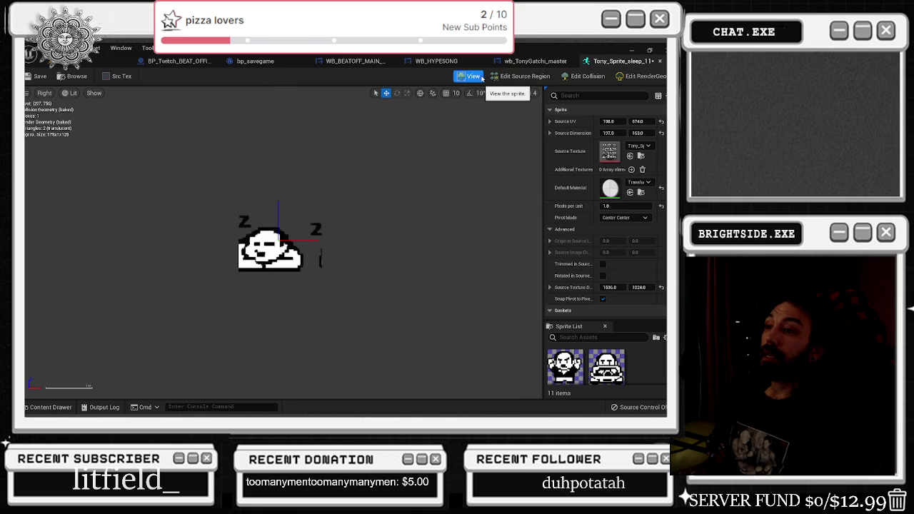
left_click(525, 76)
scroll(350, 225, "up", 5)
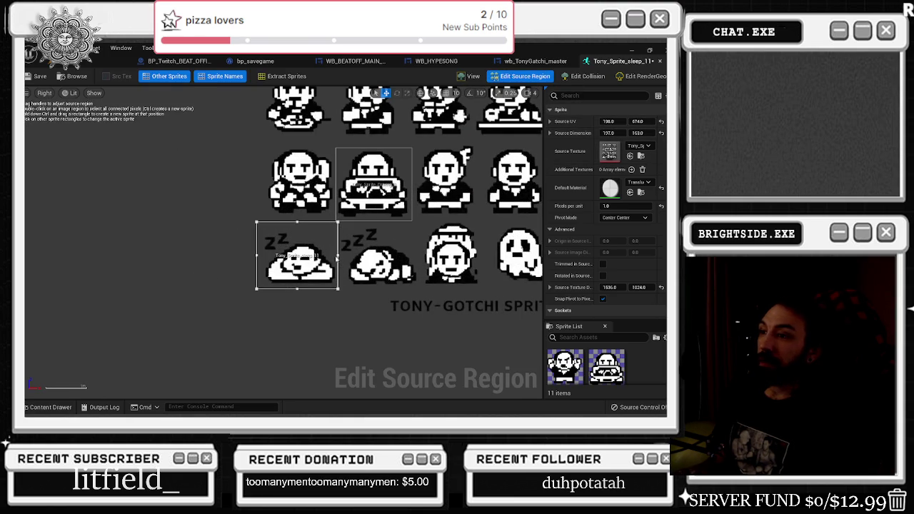
left_click_drag(337, 255, 335, 255)
left_click(473, 76)
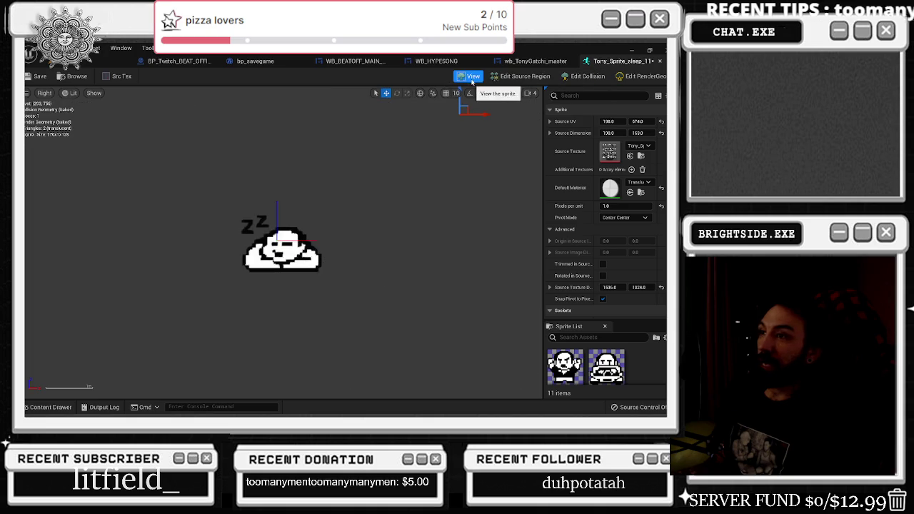
left_click(525, 76)
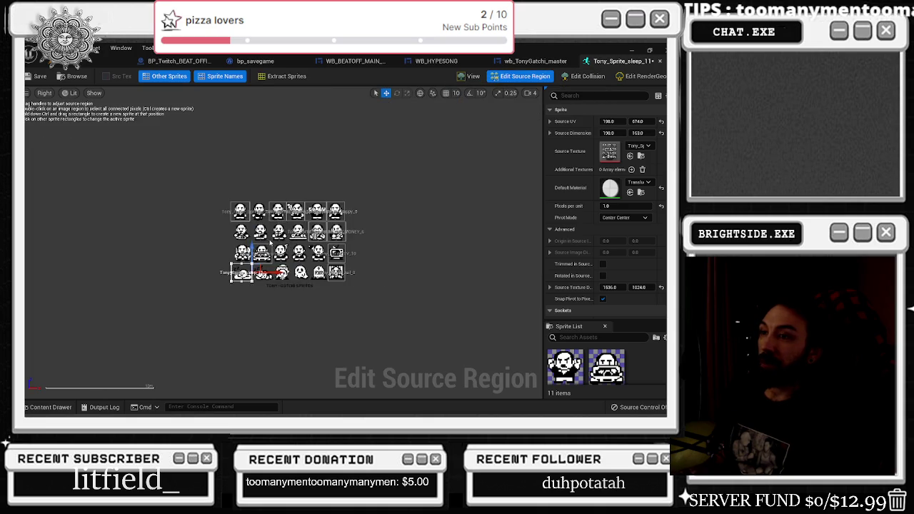
key("ctrl+space")
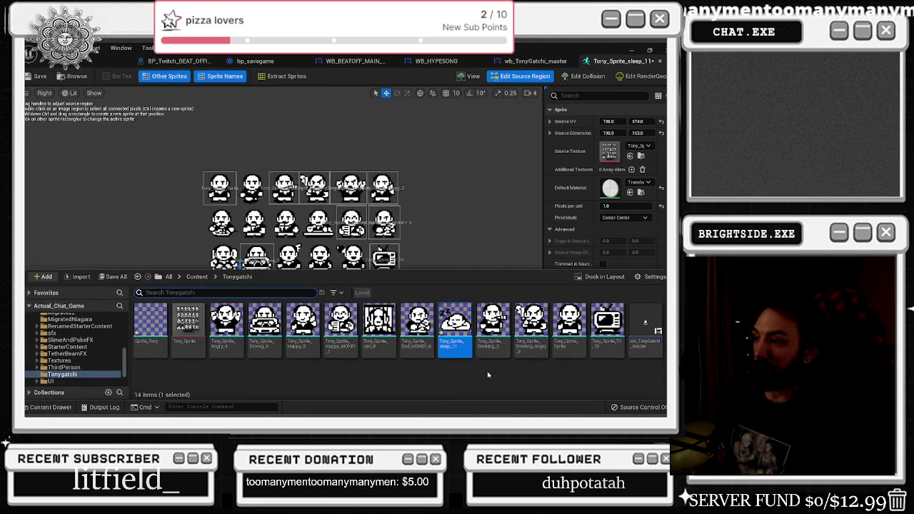
Duplicate Tony_Sprite_sleep_11 as Tony_Sprite_sleep2_12 and open the copy in the sprite editor
right_click(458, 337)
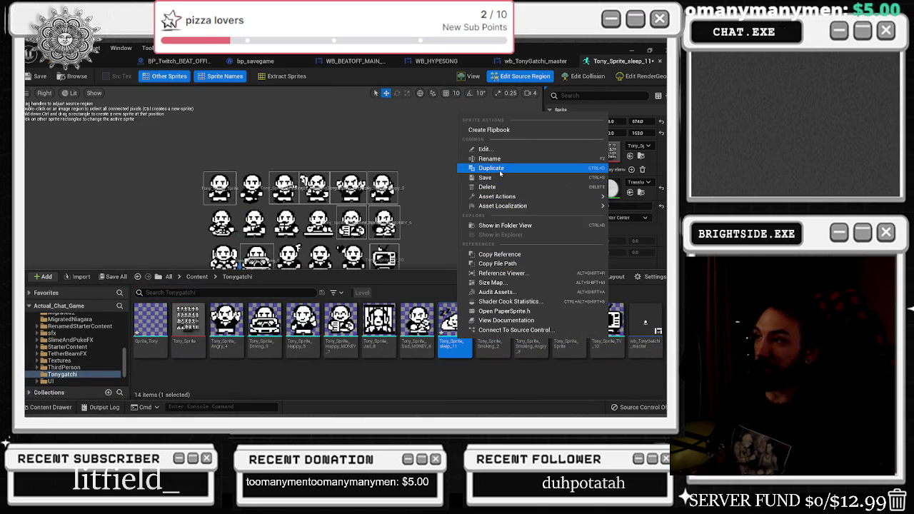
left_click(500, 170)
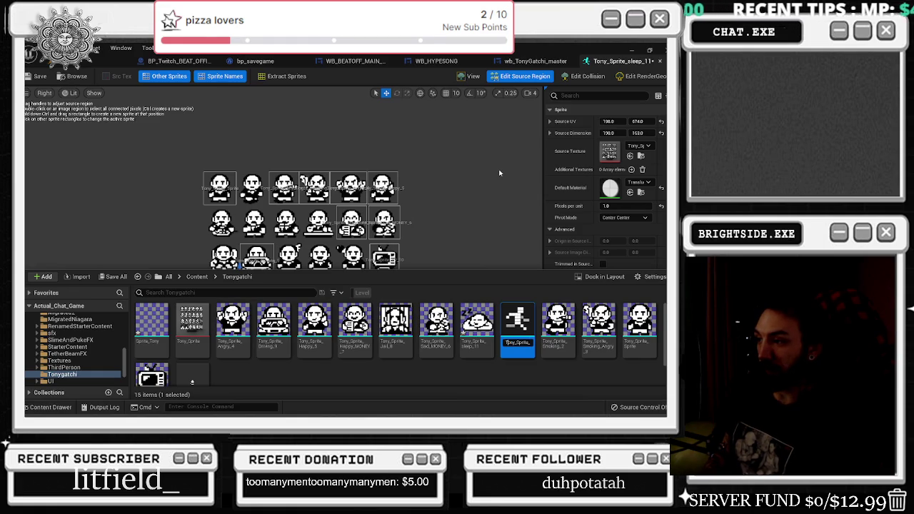
key("End")
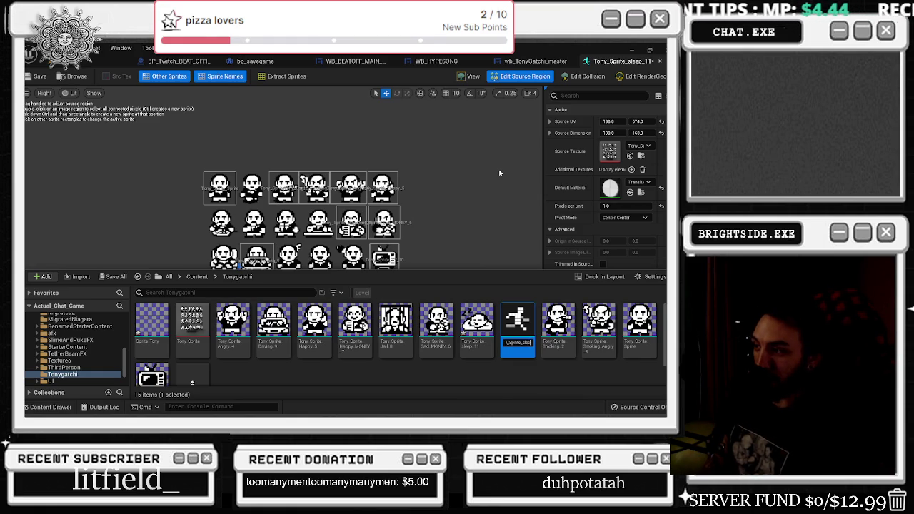
key("Return")
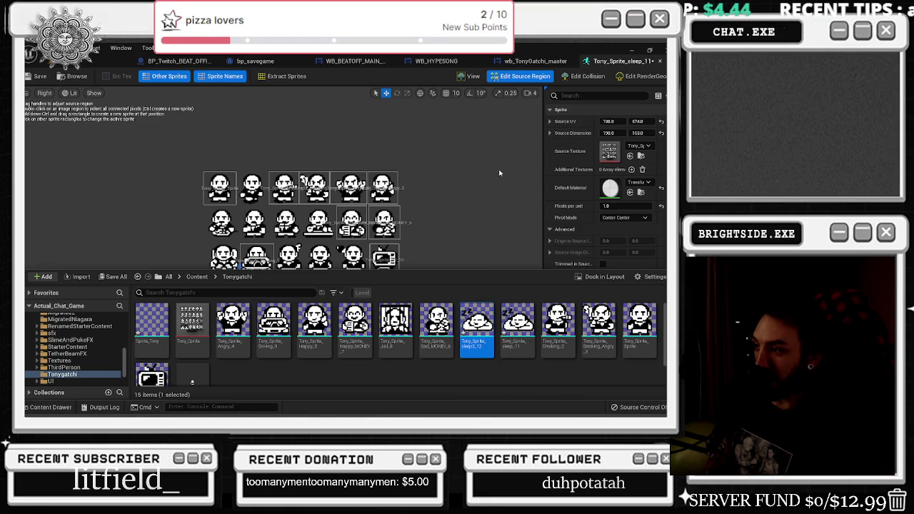
double_click(477, 321)
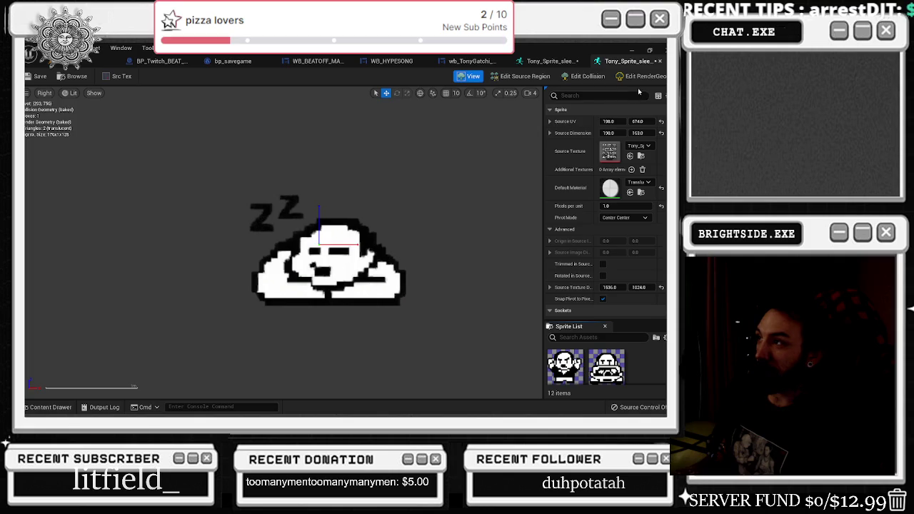
Drag the source region's edges onto the second, curled-up sleeping tile and preview the sprite
left_click(524, 76)
scroll(276, 209, "up", 2)
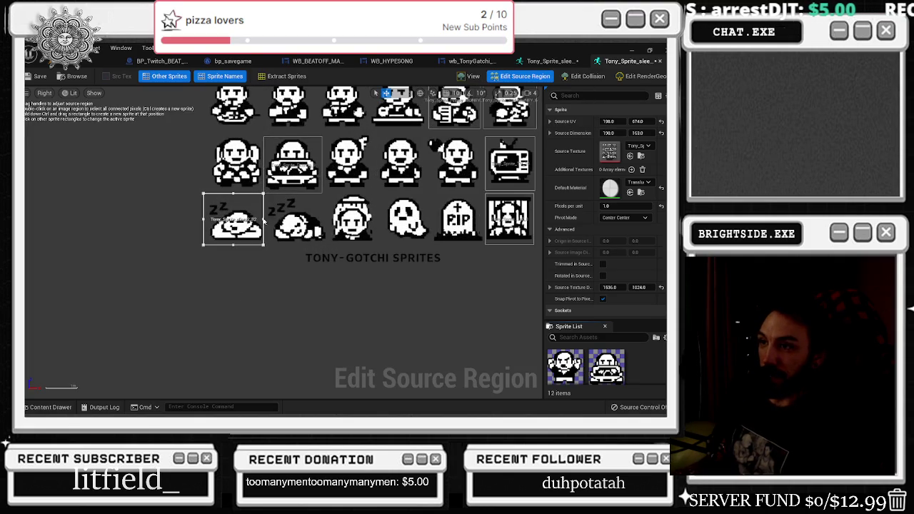
left_click_drag(264, 219, 329, 220)
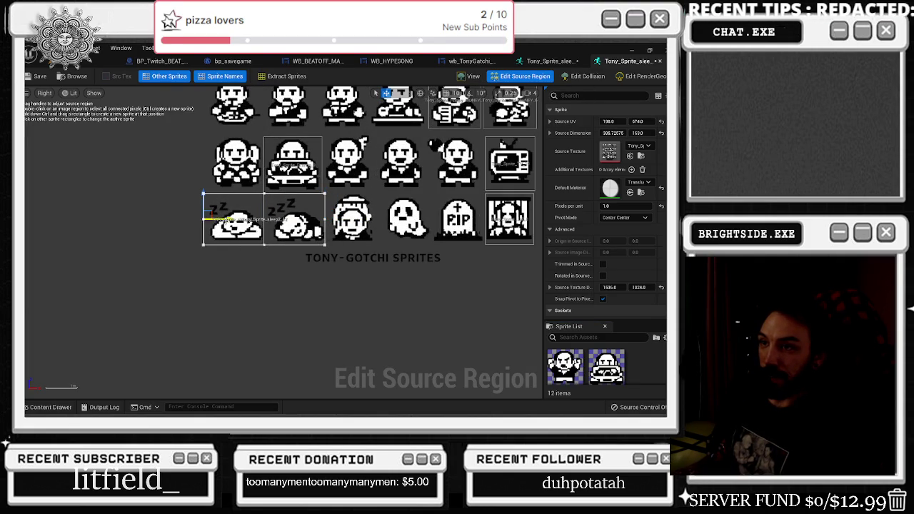
left_click_drag(223, 218, 270, 218)
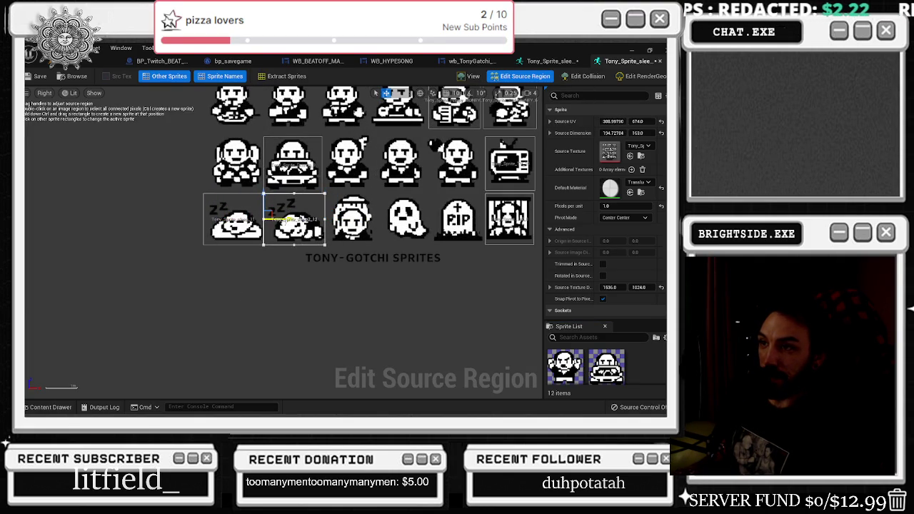
left_click(468, 75)
left_click(525, 76)
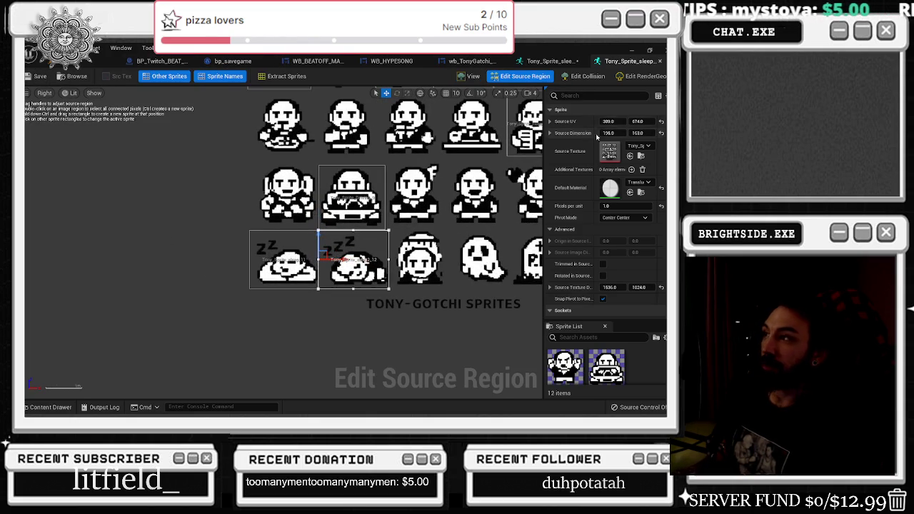
Nudge the region's Source UV X to 397 and confirm the sprite preview
left_click_drag(610, 121, 616, 122)
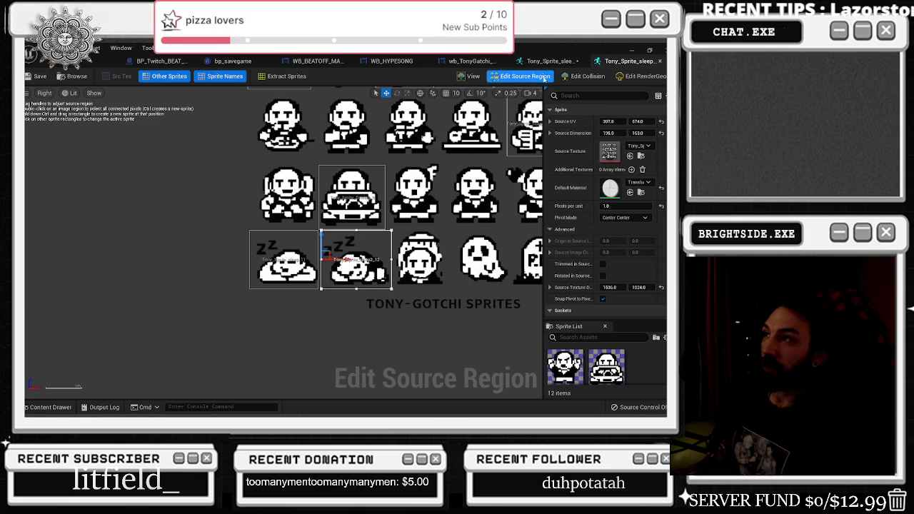
left_click(470, 75)
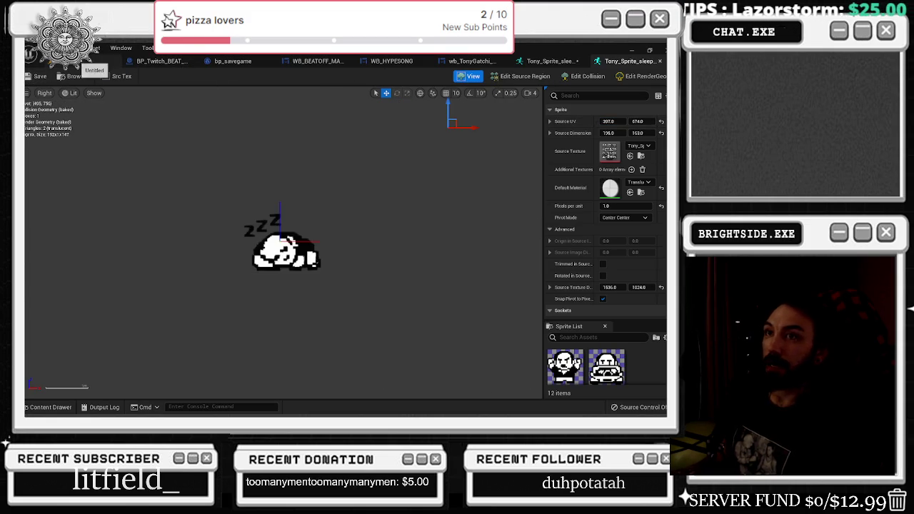
left_click(50, 408)
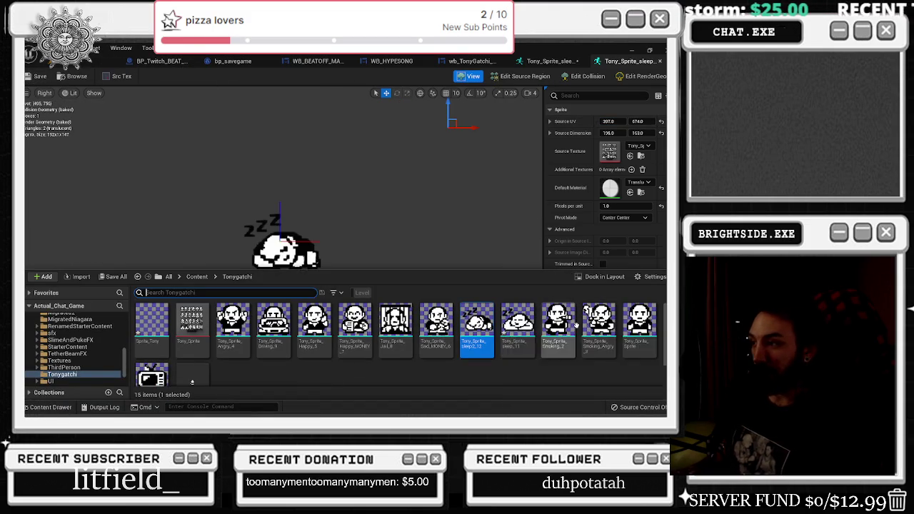
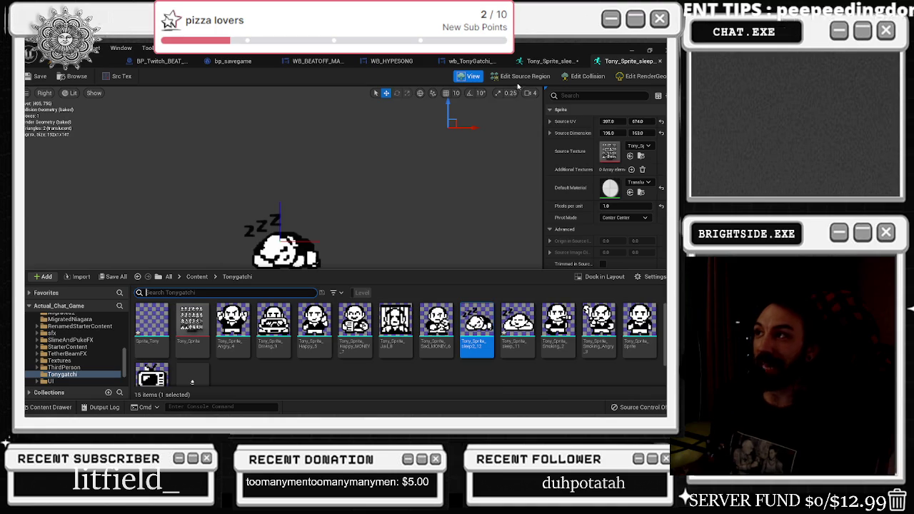
Check the sleep sprite's region on the full sheet, then close its editor
left_click(561, 61)
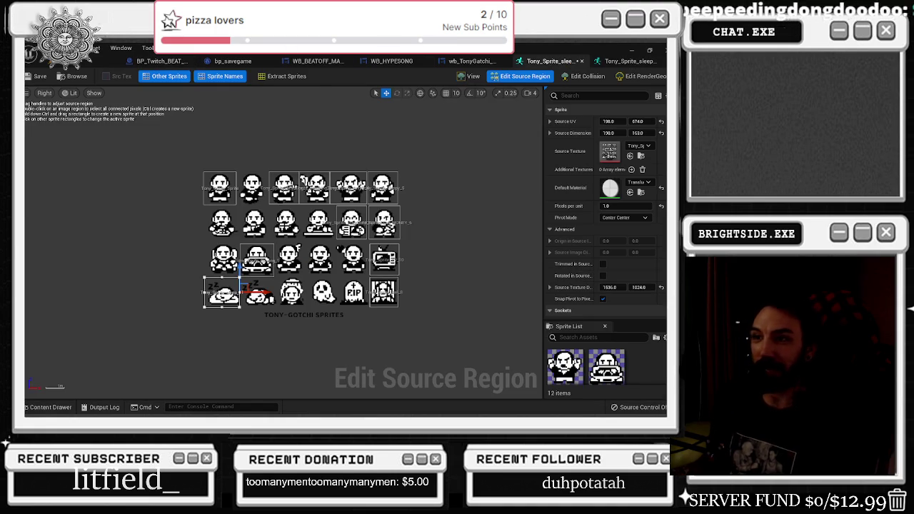
left_click(469, 76)
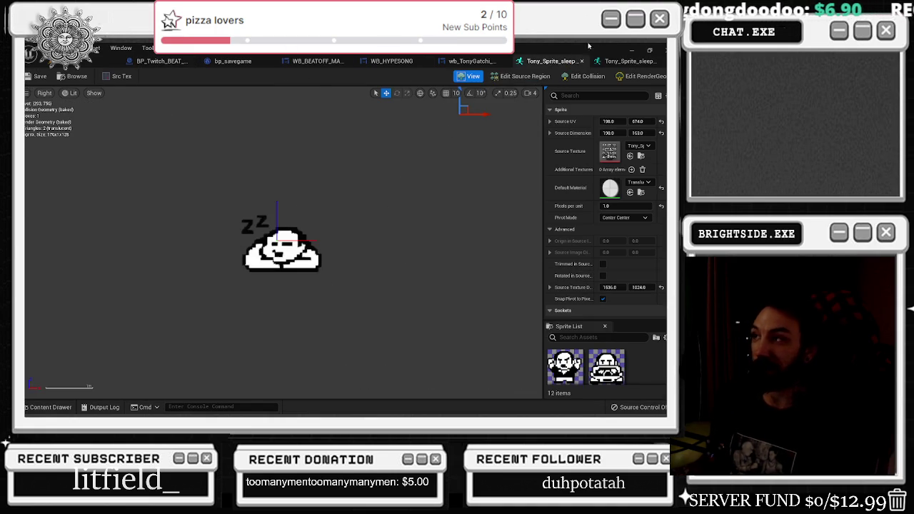
left_click(584, 62)
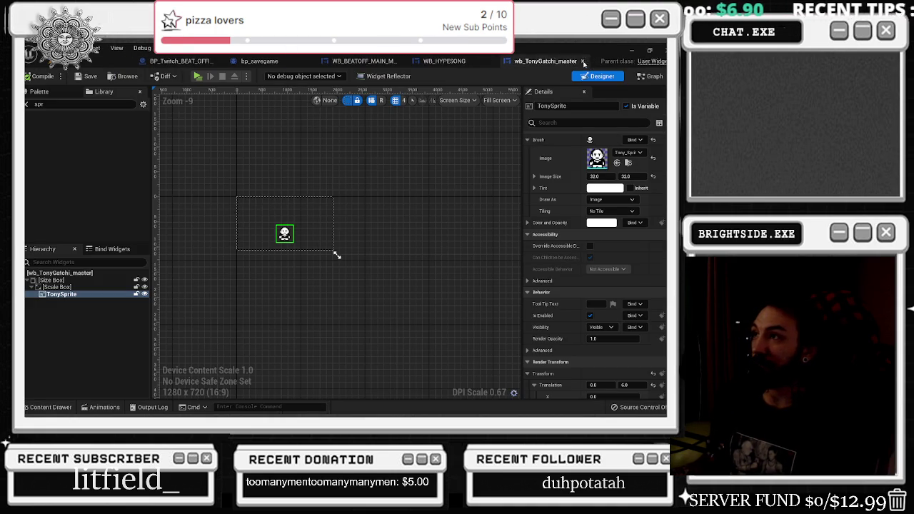
Duplicate Tony_Sprite_sleep2_12 as Tony_Sprite_Death_13 in the Tonygatchi folder
left_click(50, 407)
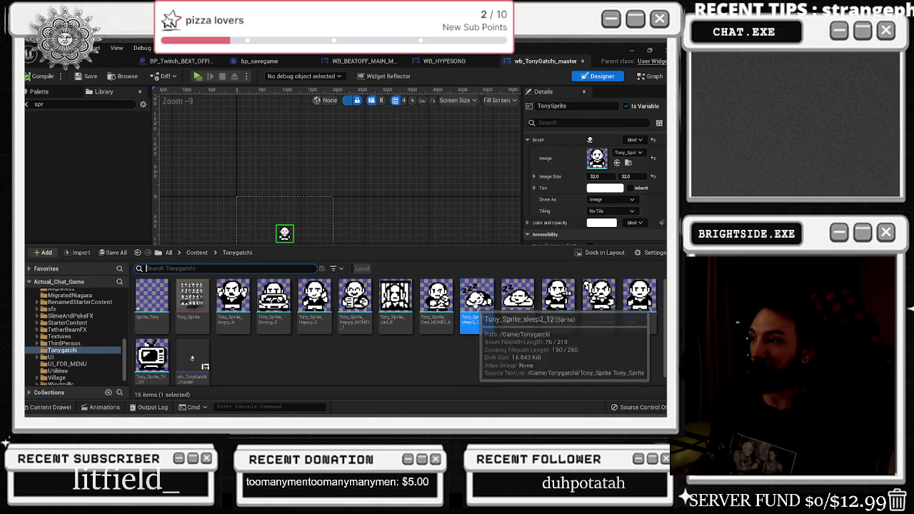
right_click(477, 304)
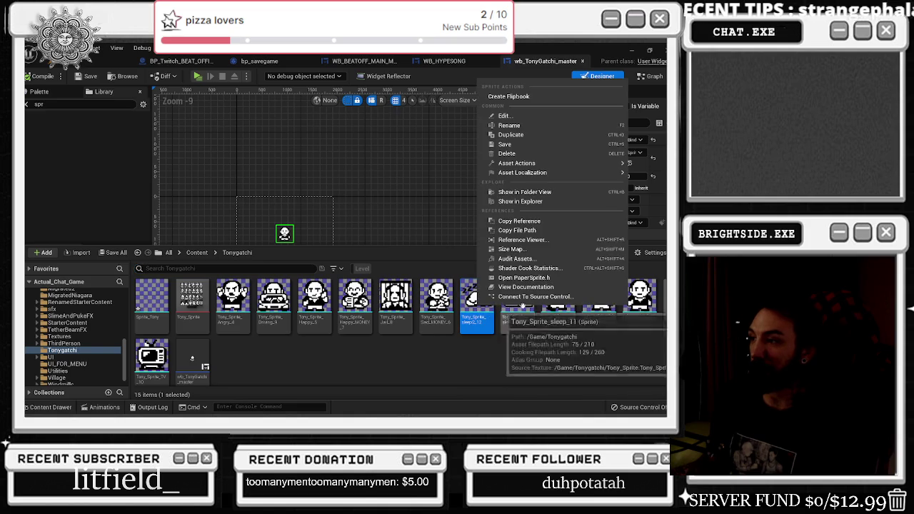
left_click(524, 135)
type("Sprite_sle")
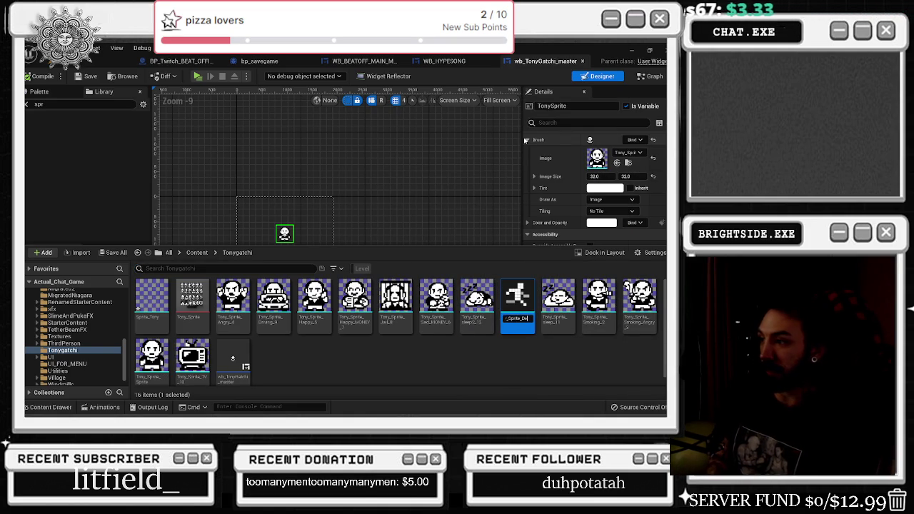
key("Return")
Open Tony_Sprite_Death_13 and compare its source region with sleep2_12 on the full sheet
double_click(274, 300)
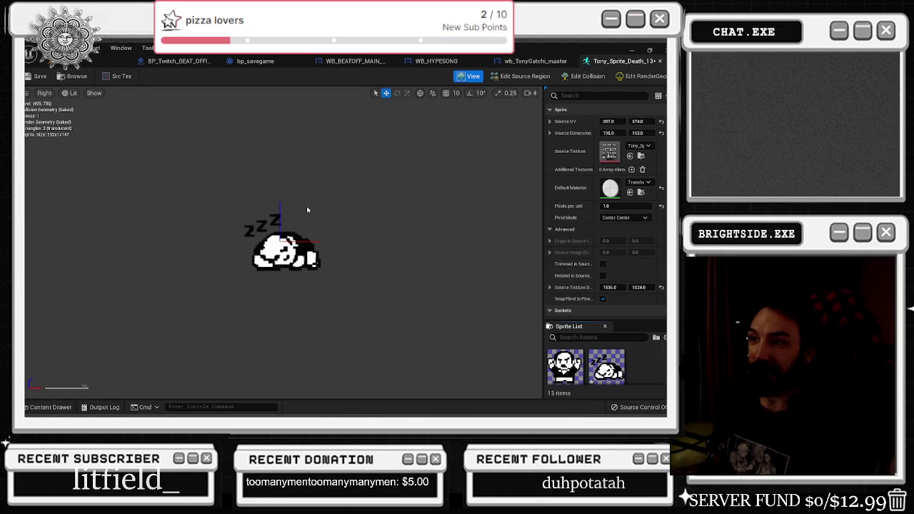
left_click(525, 76)
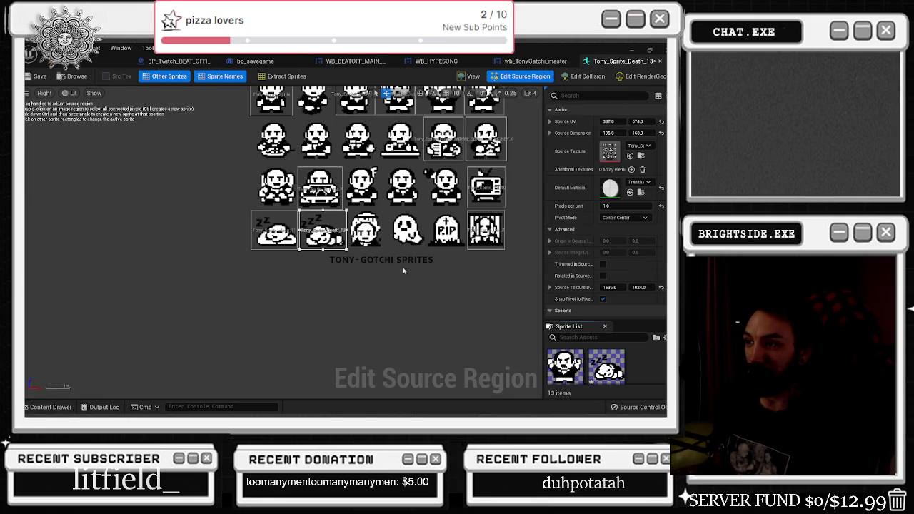
scroll(363, 223, "up", 1)
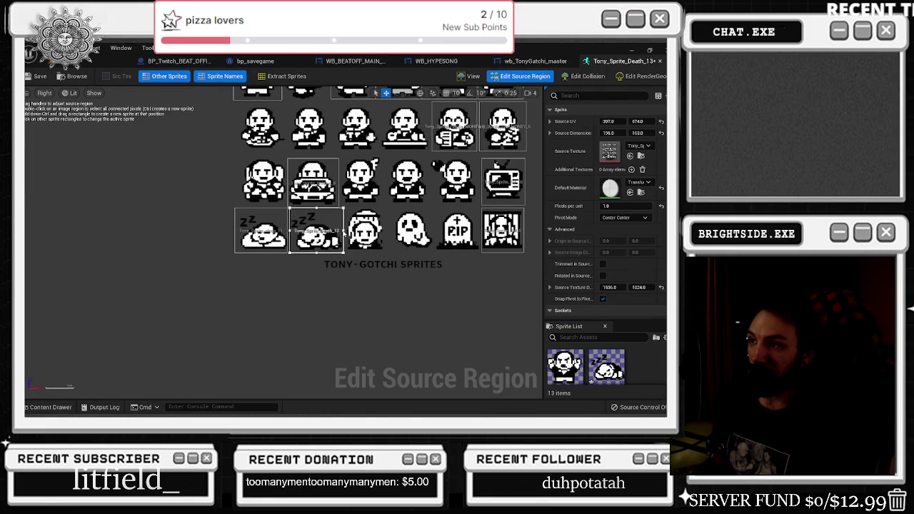
left_click(343, 232)
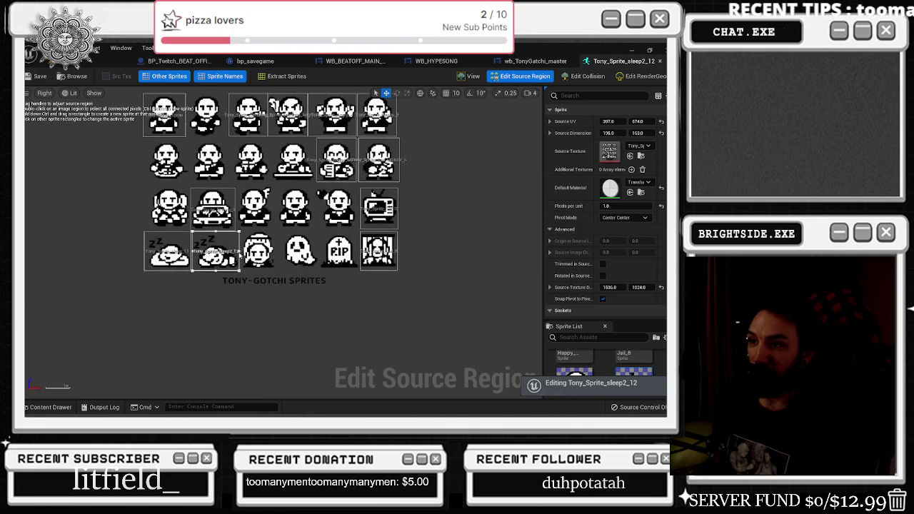
left_click(243, 254)
scroll(222, 235, "up", 8)
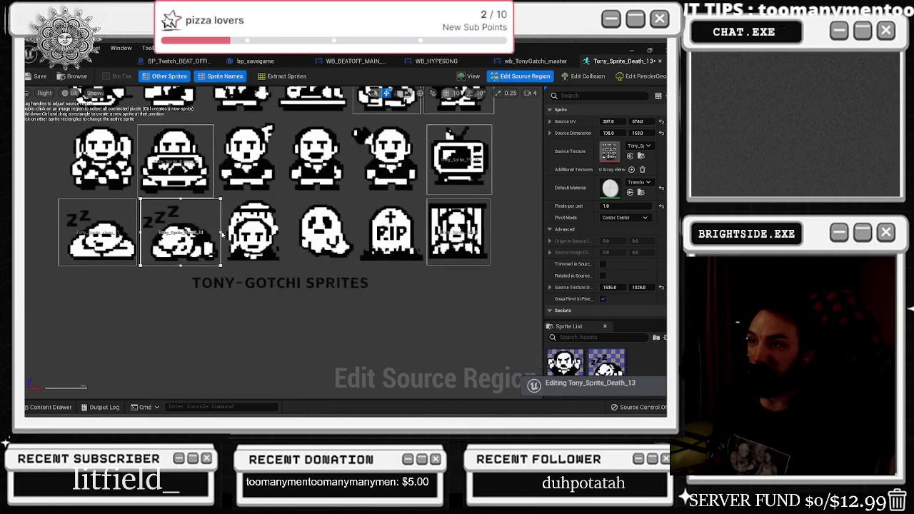
left_click(221, 234)
scroll(220, 233, "up", 6)
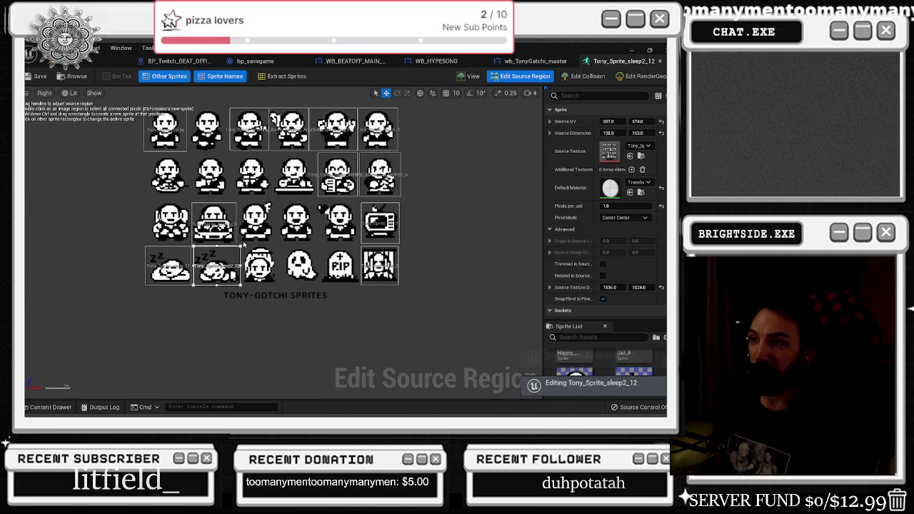
Undo the accidental region resizes so both sprites keep their original regions
mouse_move(243, 248)
left_mouse_down()
mouse_move(378, 249)
mouse_move(359, 247)
left_mouse_up()
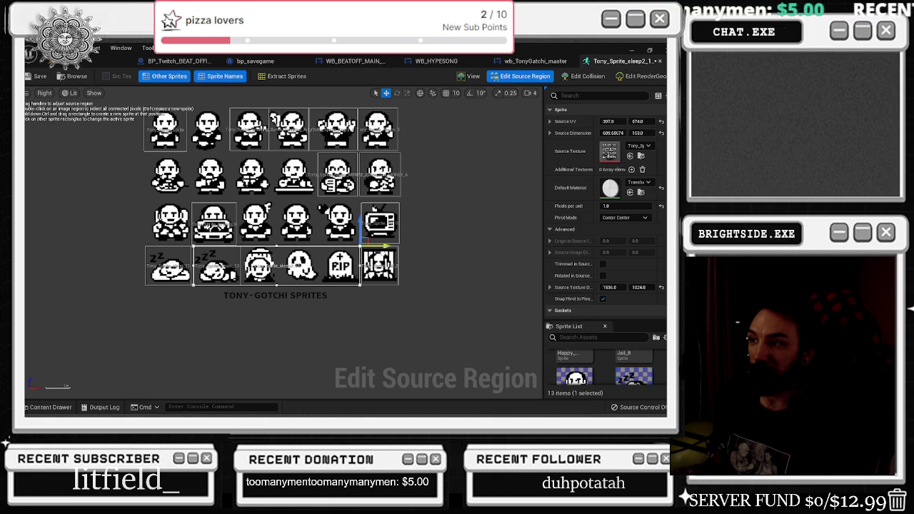
left_click(195, 268)
scroll(247, 261, "up", 6)
scroll(265, 247, "up", 2)
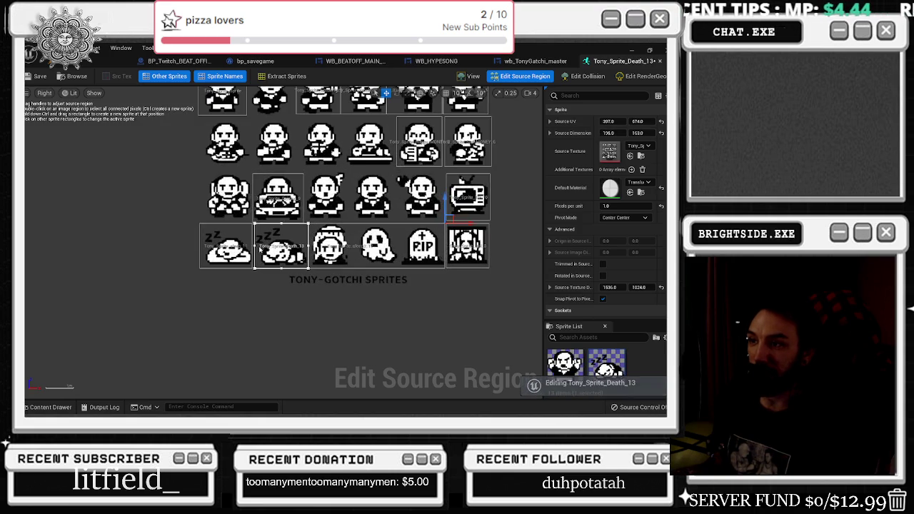
mouse_move(254, 246)
left_mouse_down()
mouse_move(335, 246)
mouse_move(254, 246)
left_mouse_up()
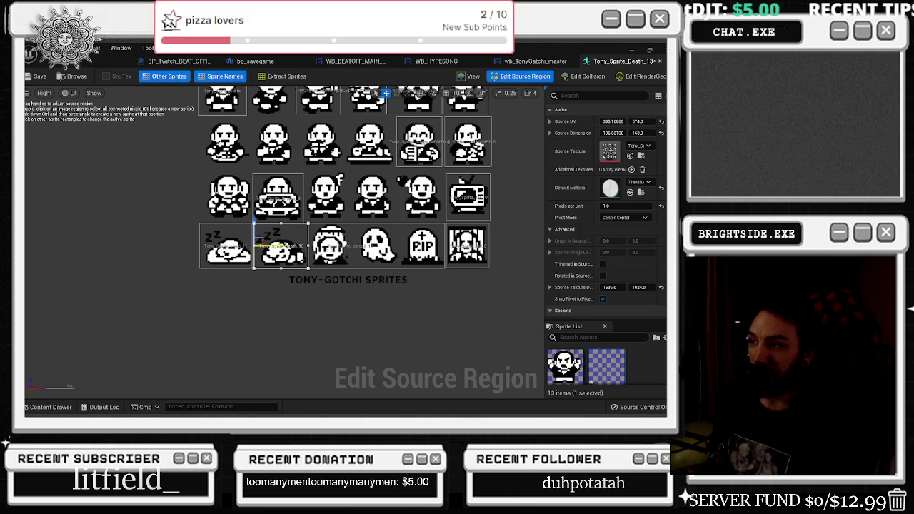
key("ctrl+z")
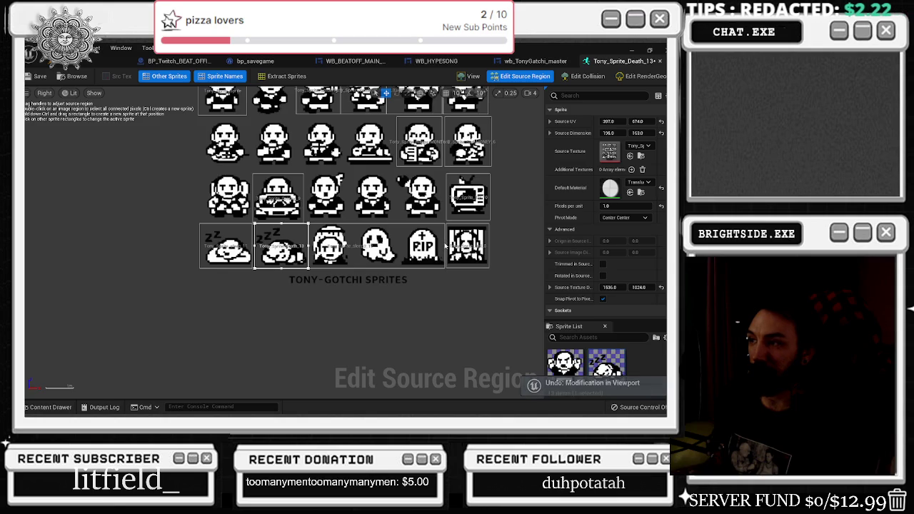
key("ctrl+z")
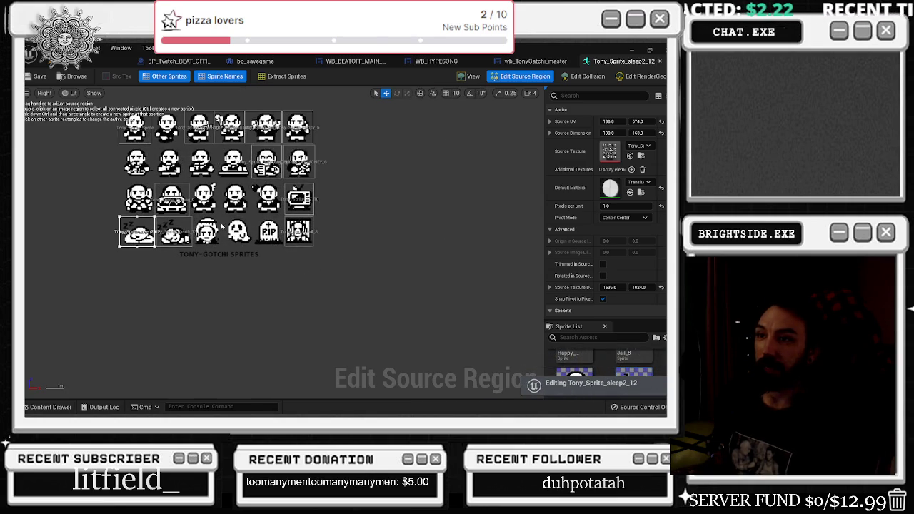
Open the first sleeping sprite in its own editor, showing source UV 198, 674
key("ctrl+space")
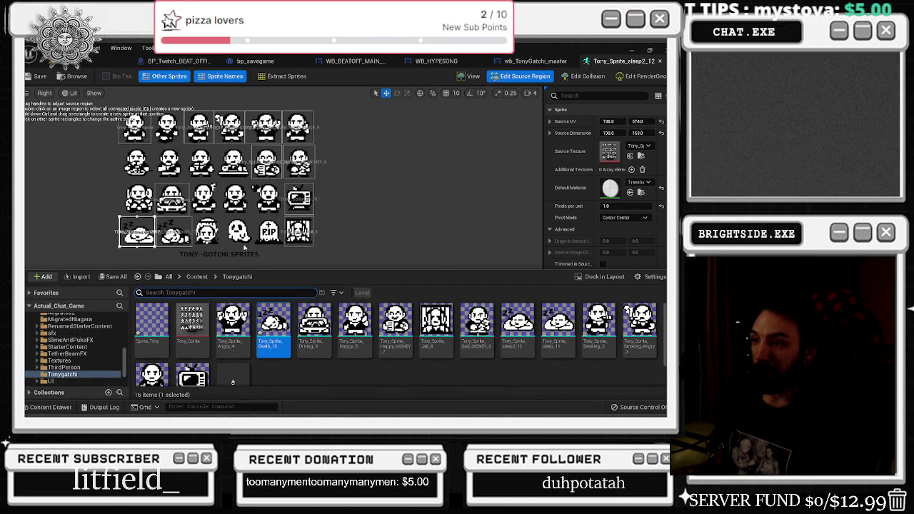
scroll(185, 242, "up", 1)
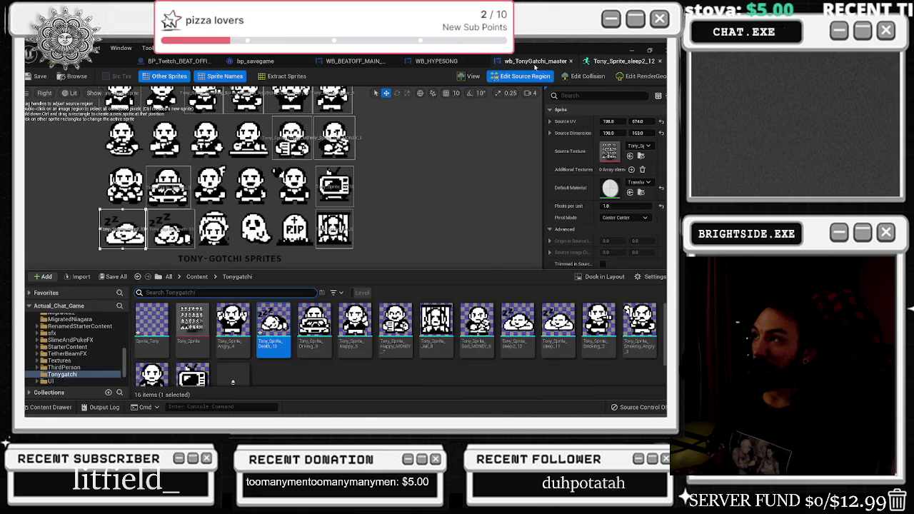
left_click(471, 76)
left_click(522, 76)
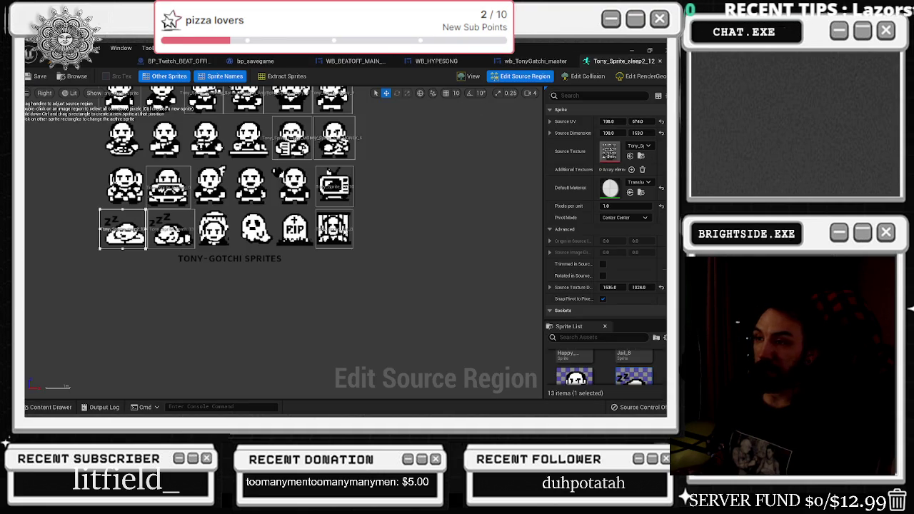
left_click(189, 245)
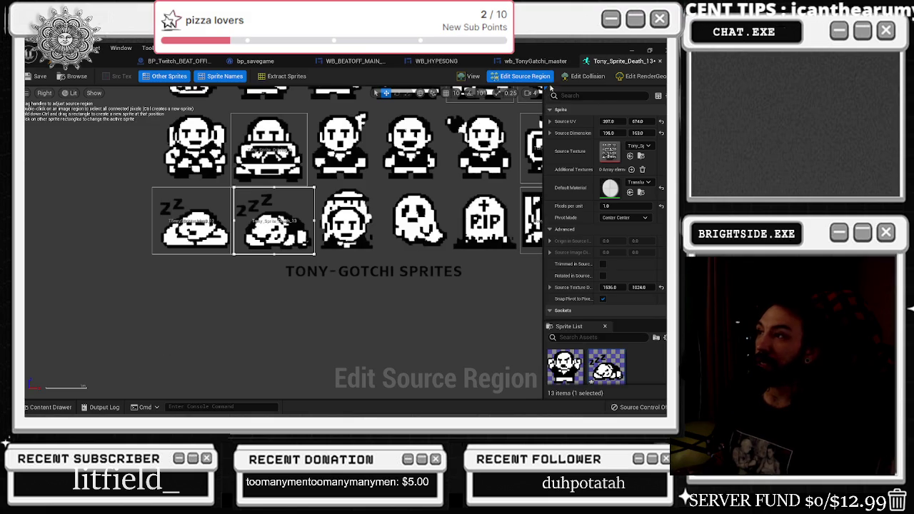
scroll(438, 270, "down", 2)
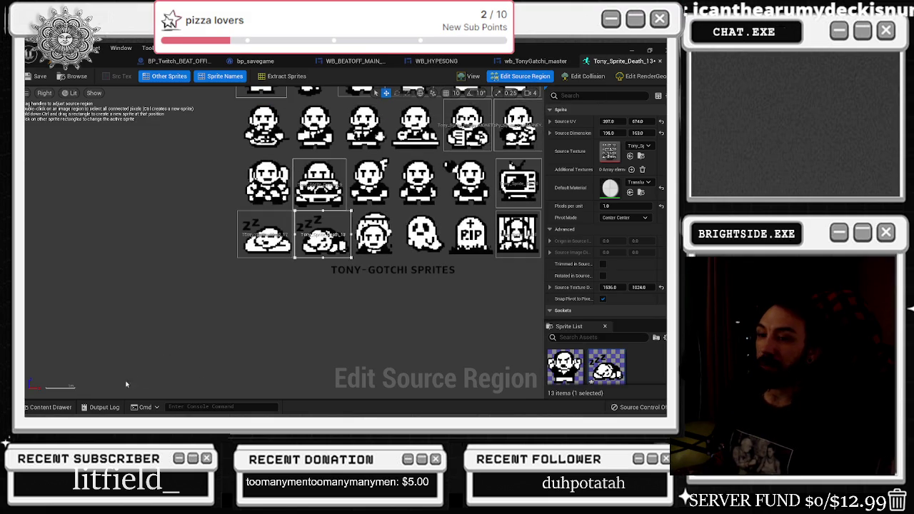
left_click(56, 409)
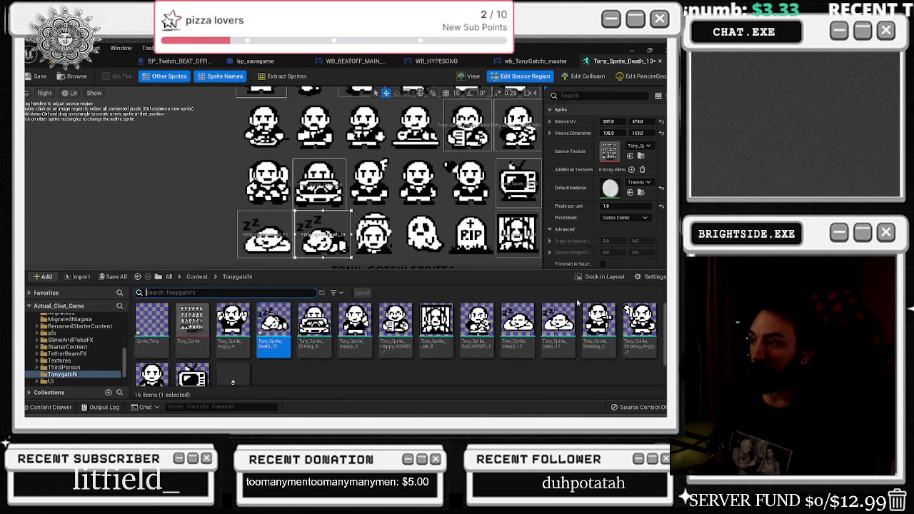
double_click(521, 344)
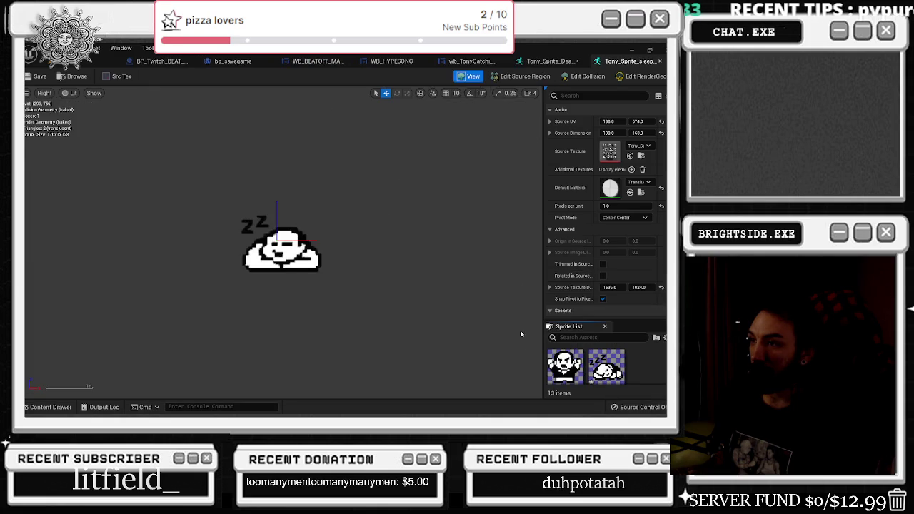
View the sheet's region outlines and open a sleeping sprite in a new editor
left_click(525, 76)
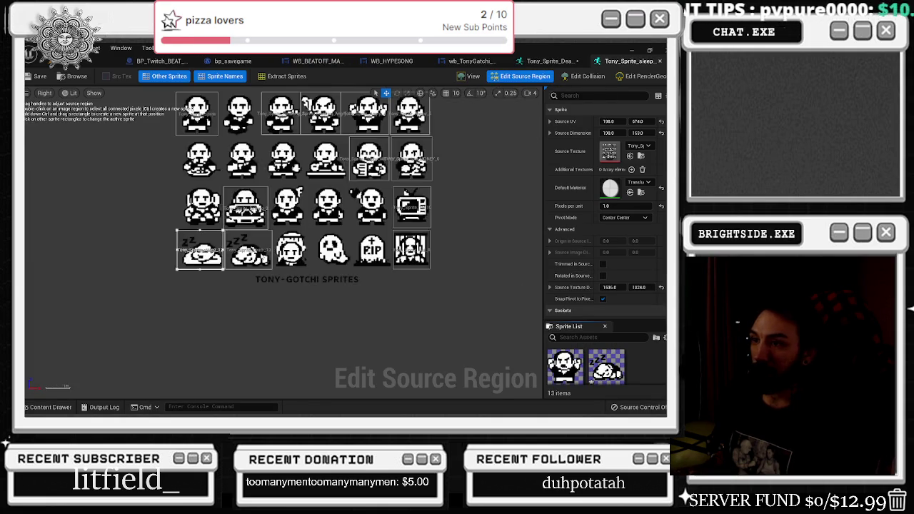
scroll(212, 252, "down", 5)
scroll(236, 254, "up", 4)
scroll(294, 249, "up", 2)
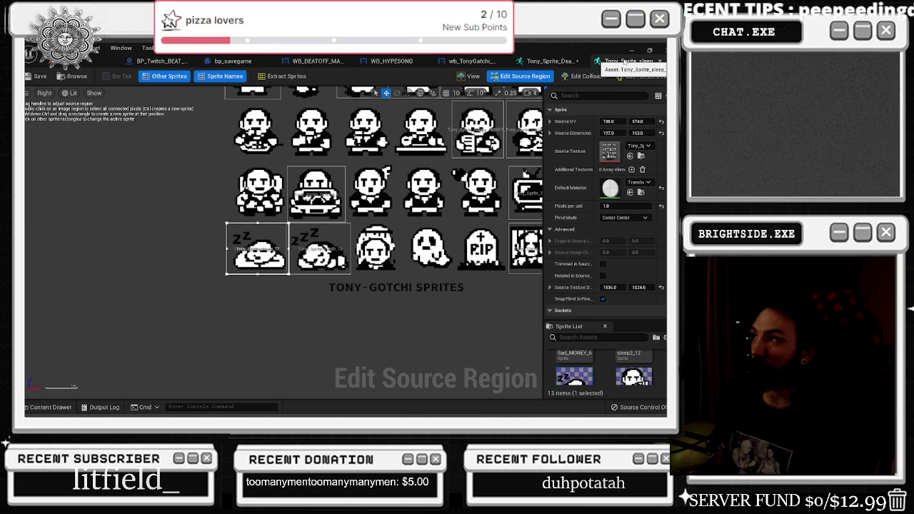
scroll(491, 223, "up", 1)
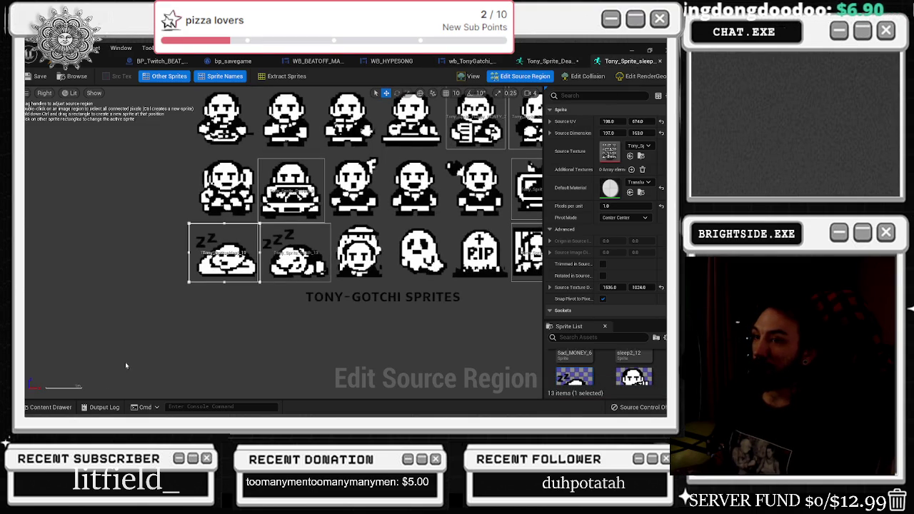
left_click(50, 407)
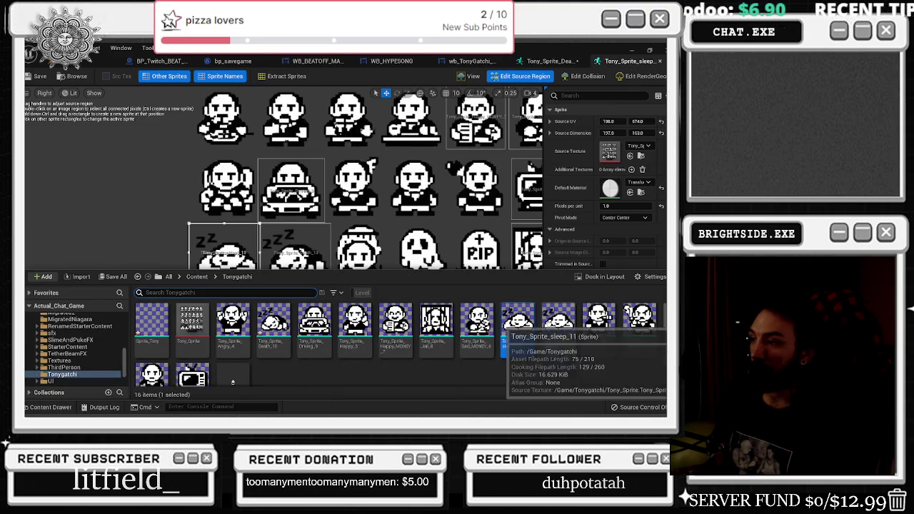
double_click(519, 325)
Move the sleep sprite's region onto the second sleeping Tony at 401, 674, then open Death_13
left_click(521, 76)
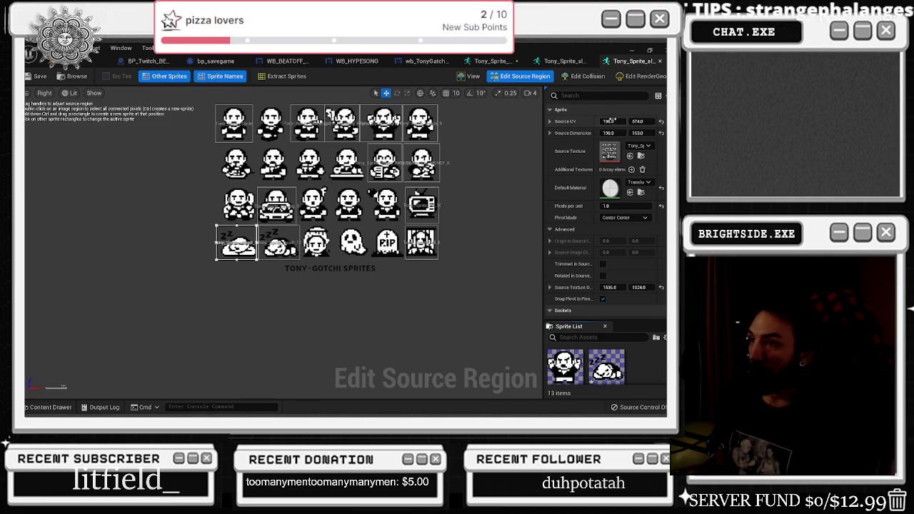
left_click_drag(243, 243, 279, 242)
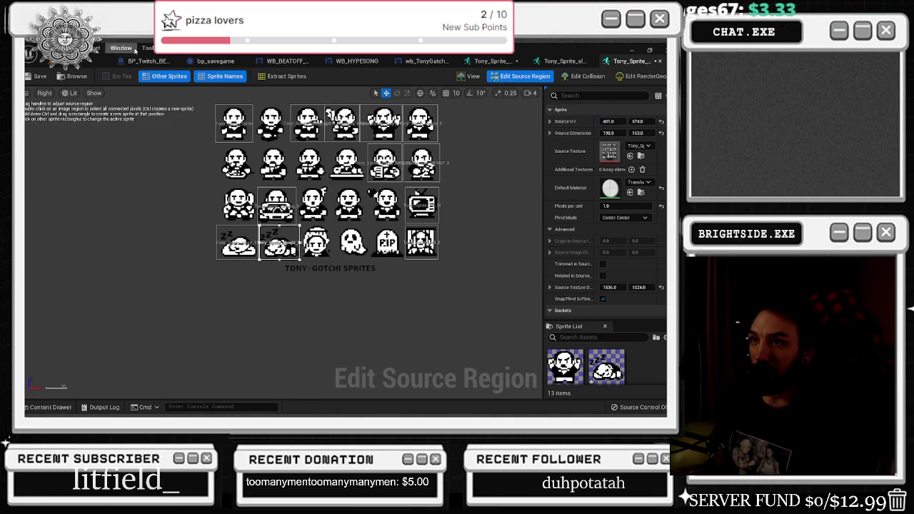
left_click(498, 78)
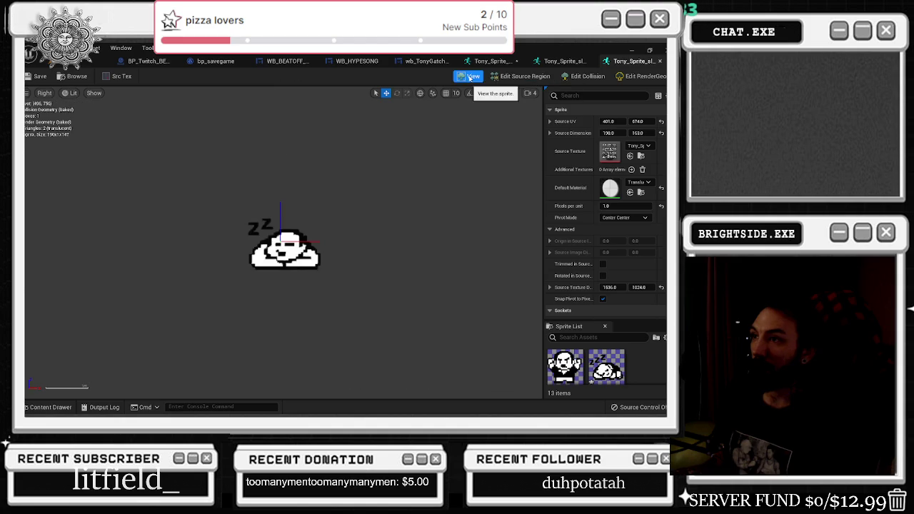
left_click(500, 79)
left_click(50, 408)
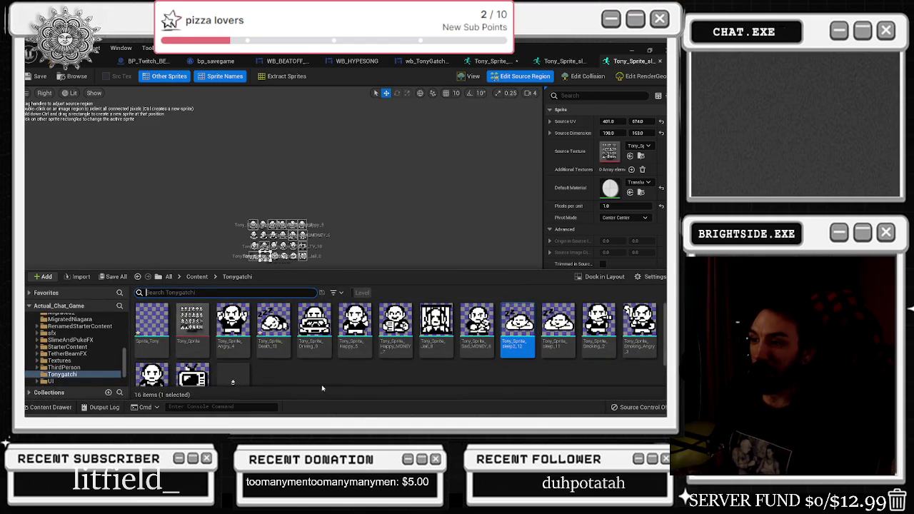
double_click(274, 337)
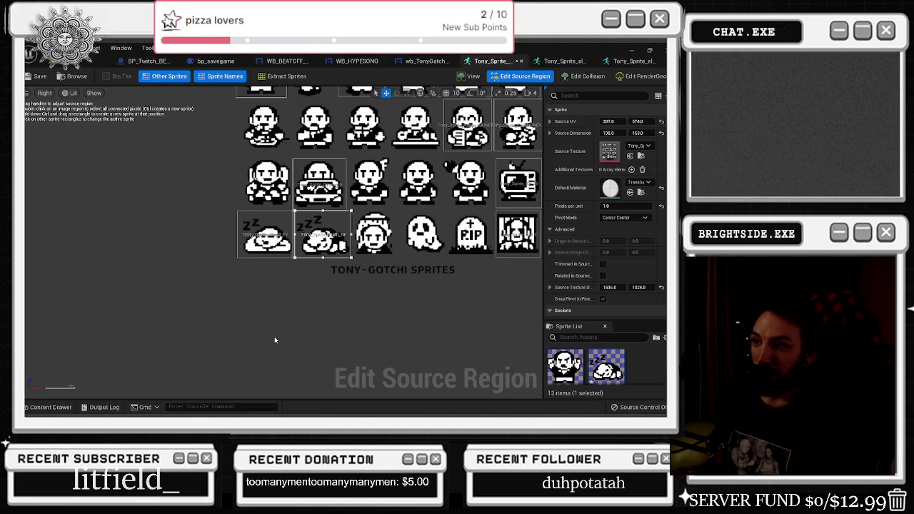
Drag the Death_13 region onto the RIP tombstone, comparing it against the jail sprite
left_click_drag(613, 120, 535, 184)
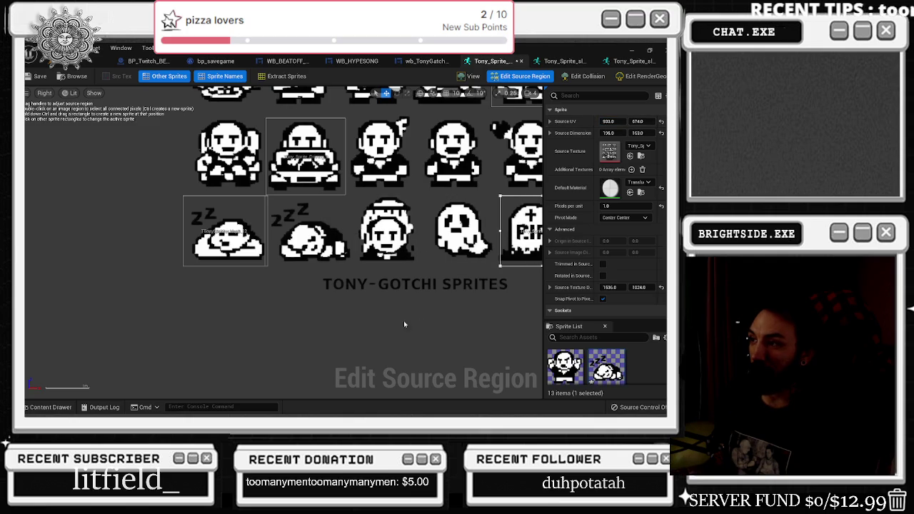
scroll(330, 339, "down", 2)
scroll(330, 339, "up", 3)
mouse_move(608, 121)
left_mouse_down()
mouse_move(596, 121)
mouse_move(610, 122)
left_mouse_up()
left_click(528, 251)
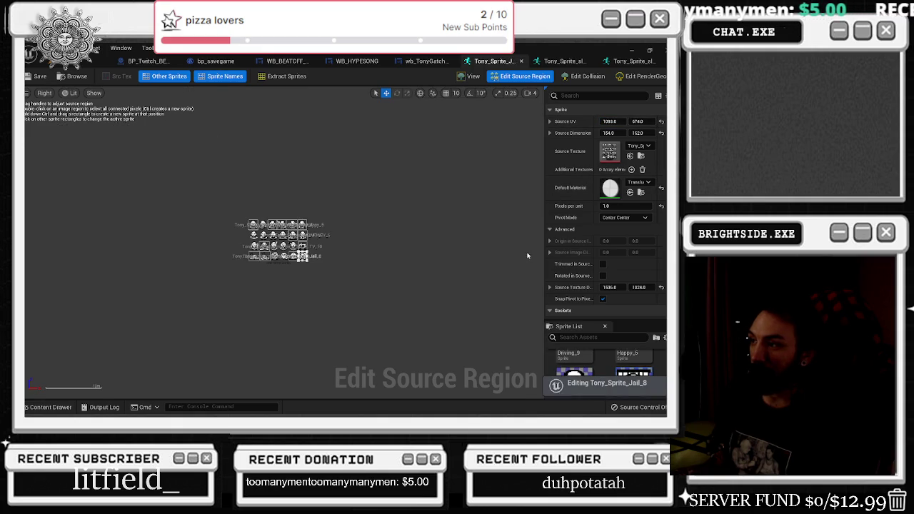
scroll(325, 230, "up", 5)
left_click(292, 174)
scroll(360, 259, "up", 4)
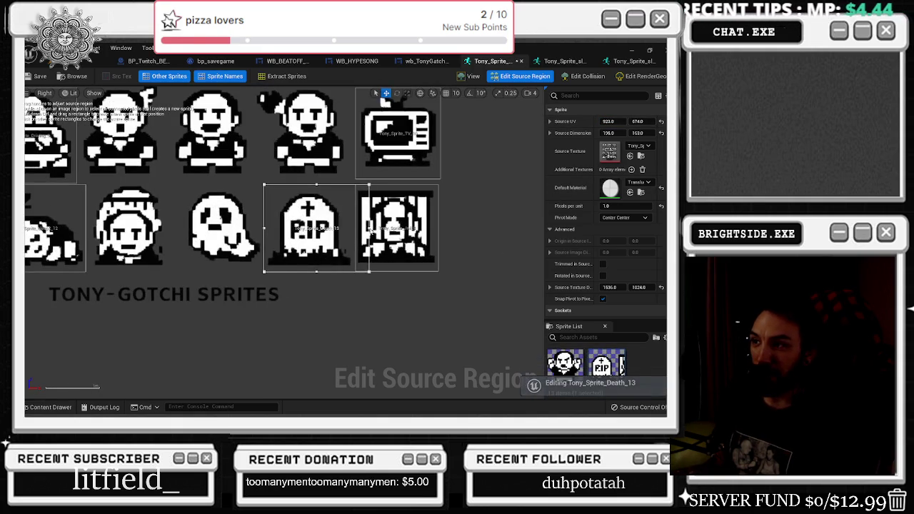
left_click(371, 230)
scroll(241, 221, "up", 4)
left_click(240, 221)
scroll(241, 221, "up", 4)
left_click_drag(600, 122, 568, 122)
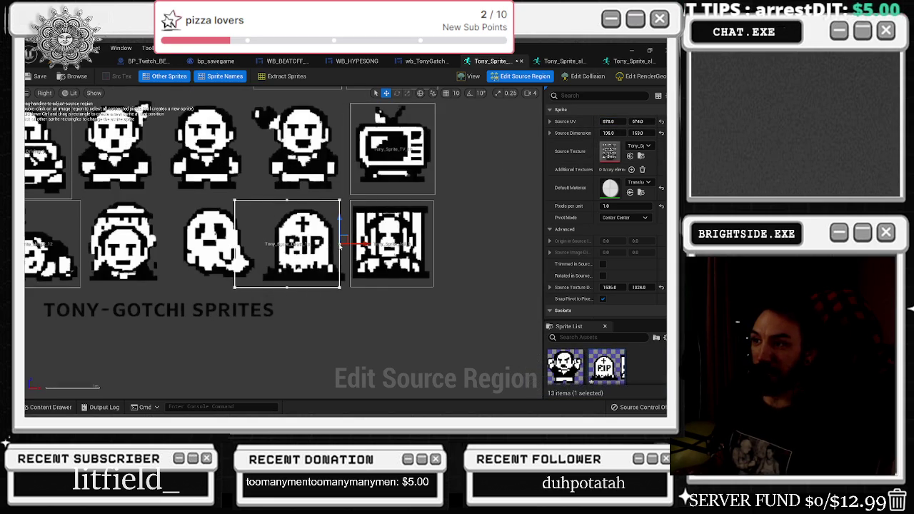
Set Source UV X to 999, then fit the region to 930, 674, 154 by 103 and preview it
left_click(613, 122)
type("999")
key("Return")
mouse_move(608, 122)
left_mouse_down()
mouse_move(526, 121)
mouse_move(620, 133)
left_mouse_up()
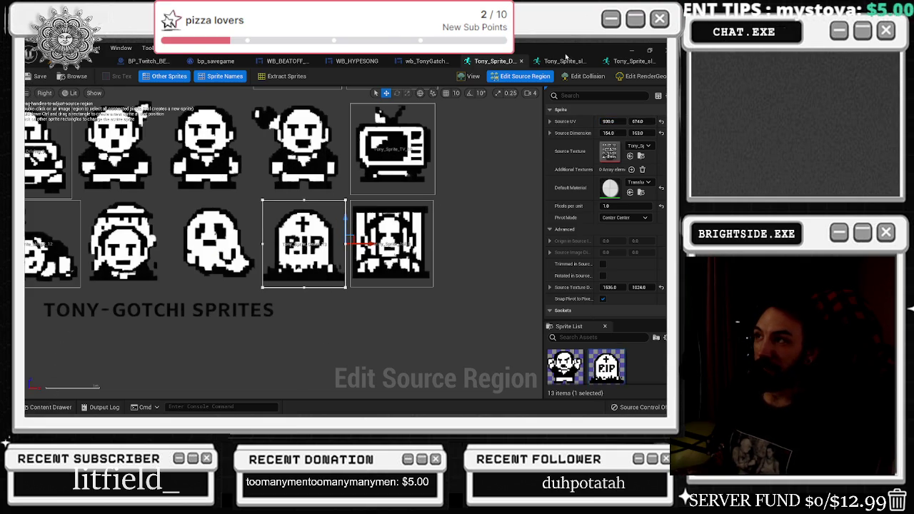
left_click(469, 78)
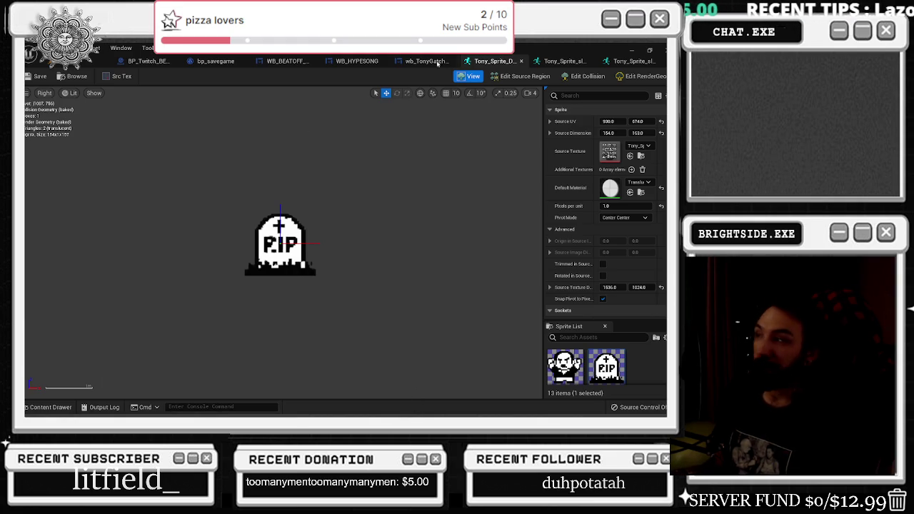
Switch to the sleeping sprite's editor and scroll through the Tonygatchi sprite assets
left_click(564, 61)
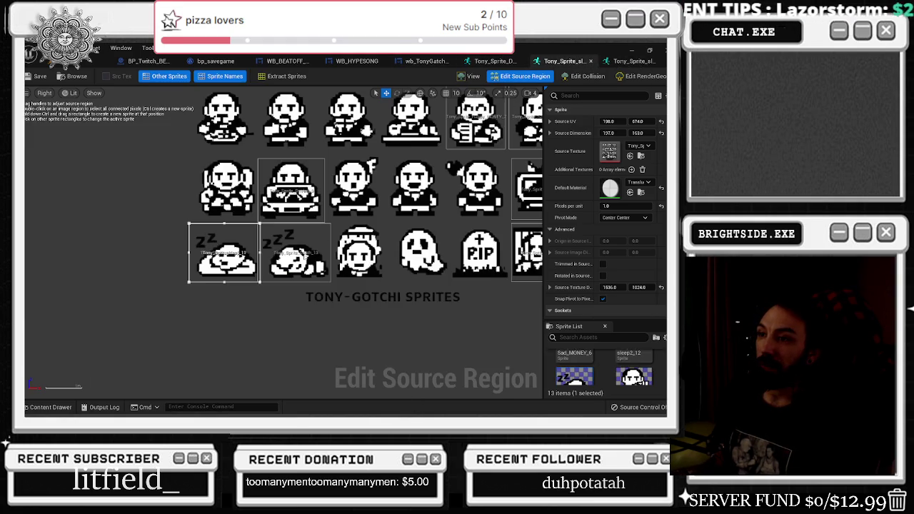
left_click(57, 407)
scroll(236, 246, "up", 3)
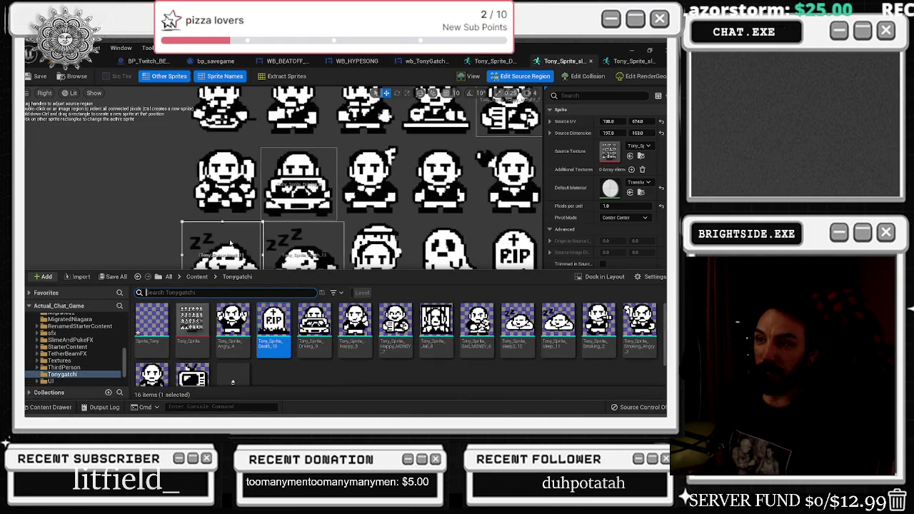
scroll(243, 248, "down", 3)
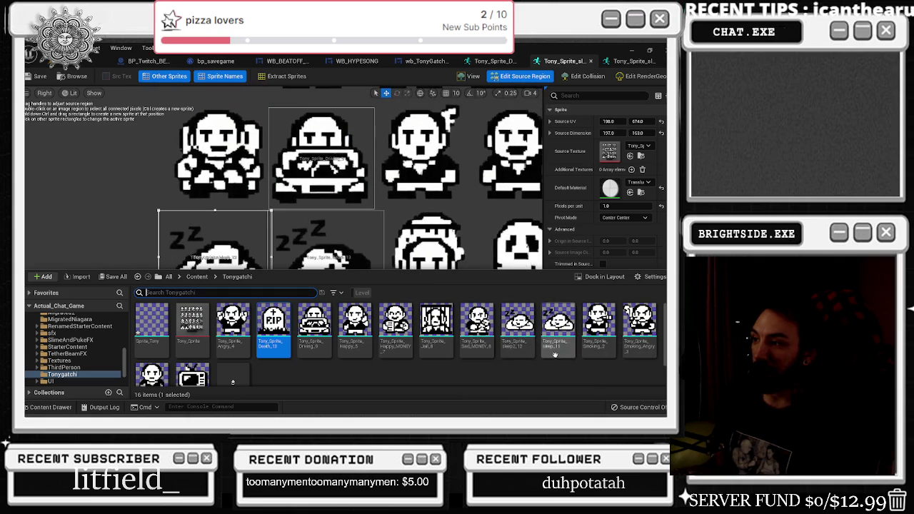
scroll(395, 203, "down", 2)
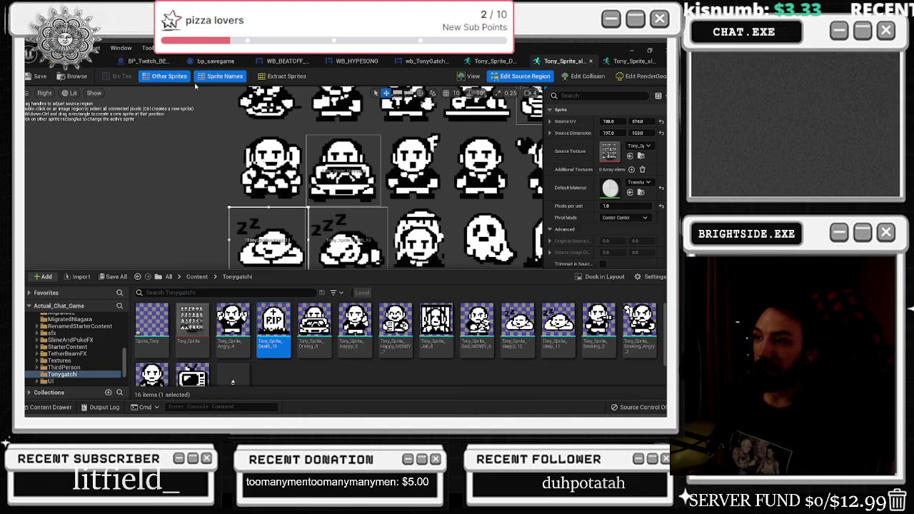
left_click(37, 76)
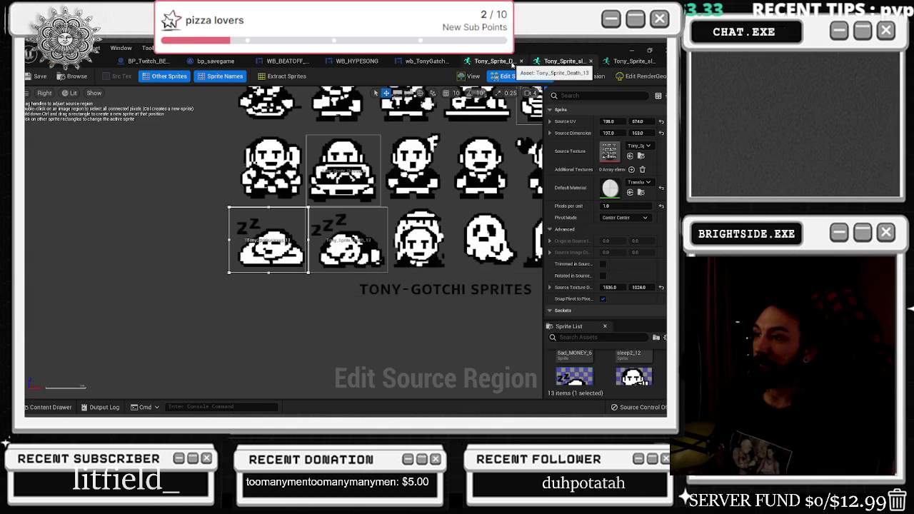
Close the sleeping, tombstone and sleep2_12 sprite editors, returning to wb_TonyGatchi_master
left_click(592, 61)
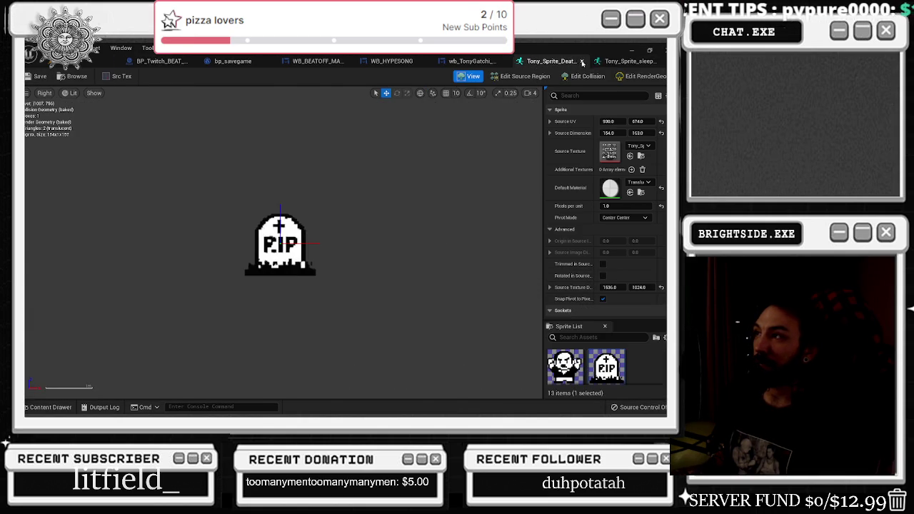
left_click(582, 61)
left_click(550, 61)
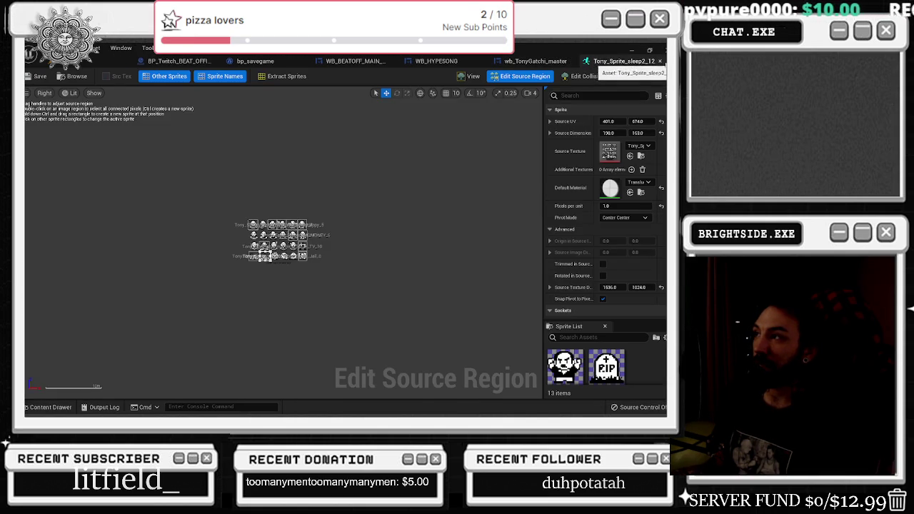
left_click(661, 62)
key("ctrl+space")
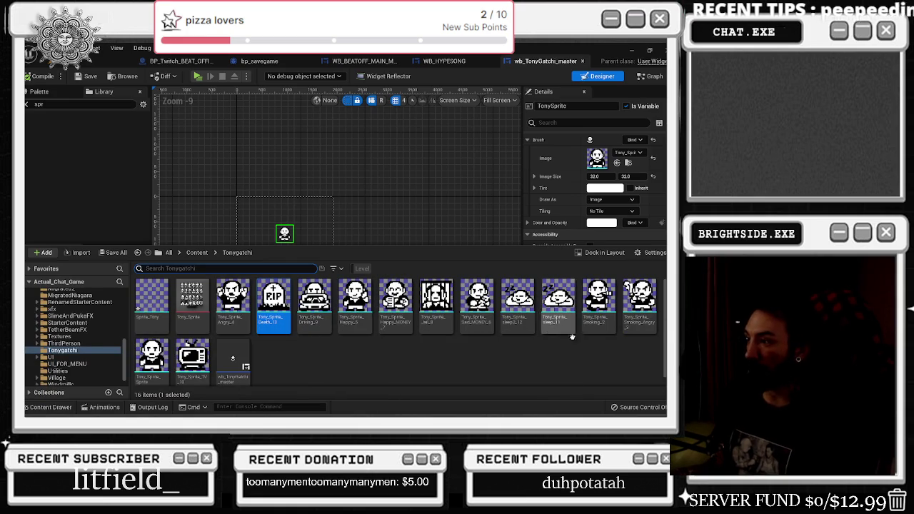
double_click(526, 319)
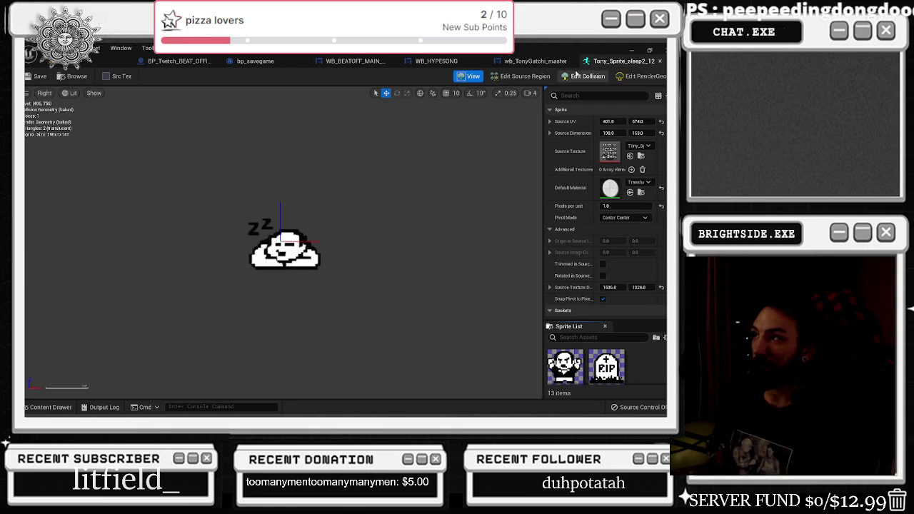
left_click(525, 76)
scroll(320, 241, "up", 2)
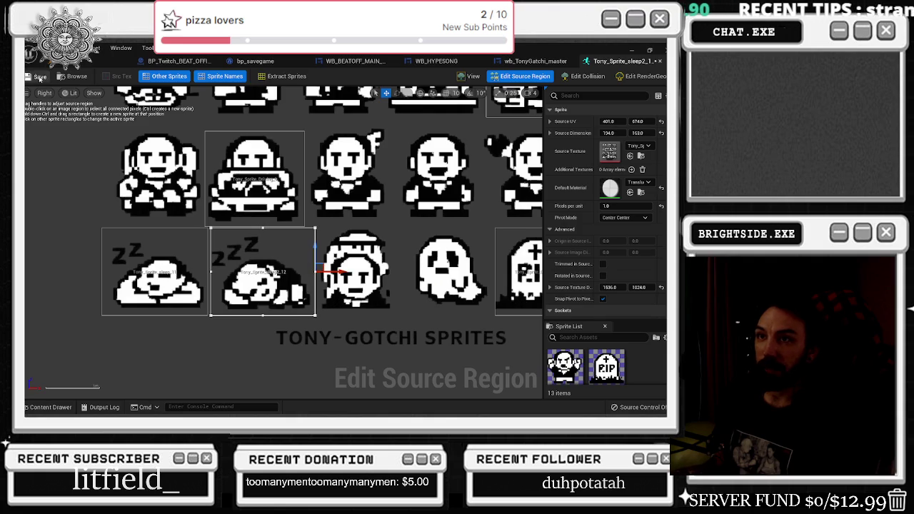
left_click(470, 76)
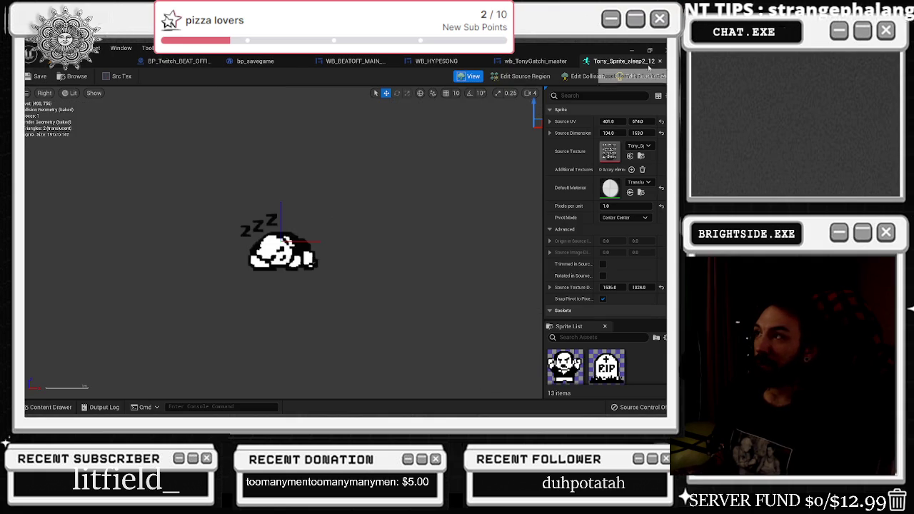
left_click(541, 61)
key("ctrl+space")
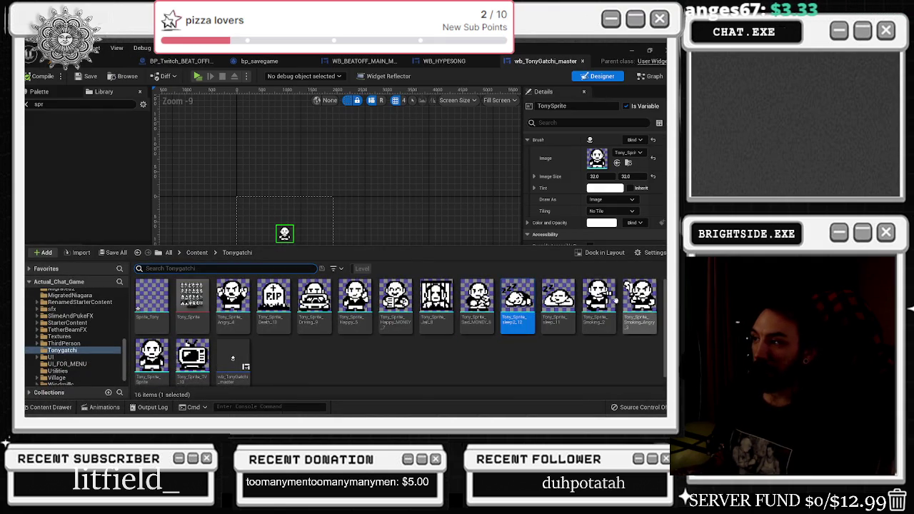
right_click(281, 307)
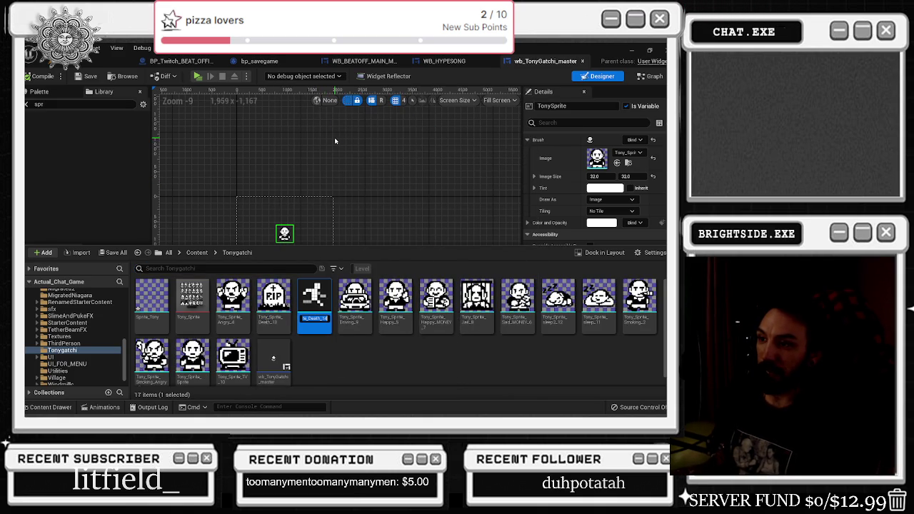
Duplicate Tony_Sprite_Death_13, name the copy Tony_Sprite_Ghost_14, and open it
left_click(334, 135)
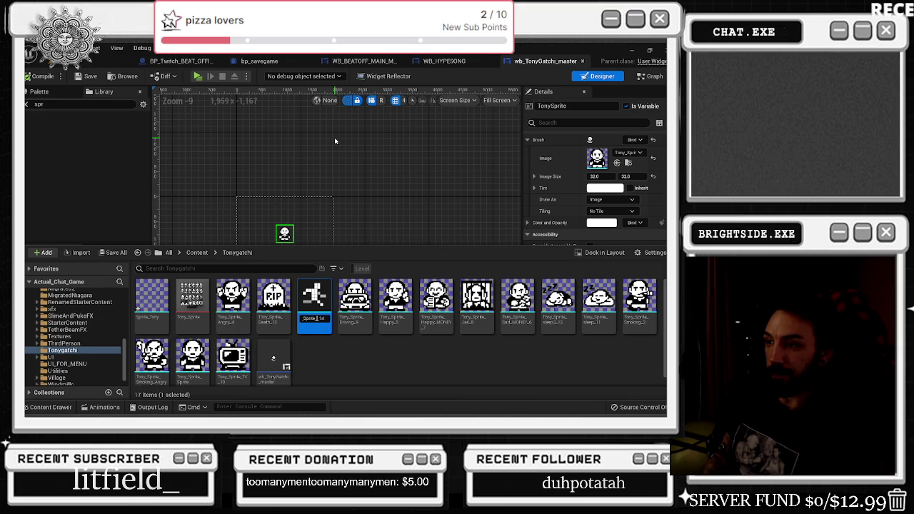
type("Ghost_14")
key("Return")
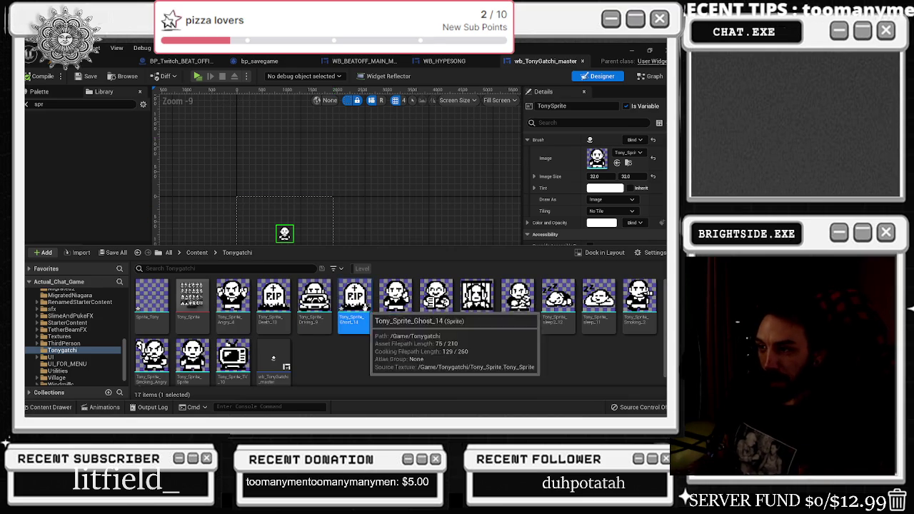
double_click(365, 307)
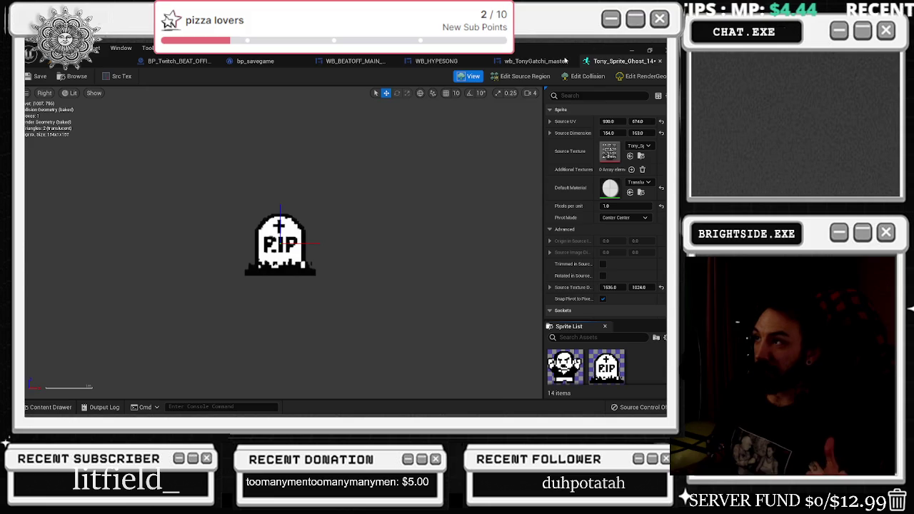
Check the Death_13 tombstone region on the sheet, then close its editor
left_click(522, 77)
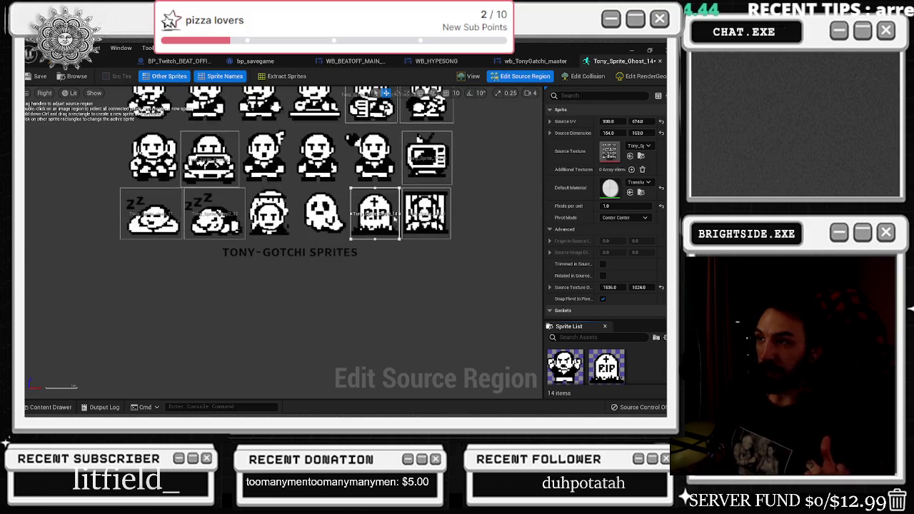
scroll(353, 216, "down", 5)
left_click(293, 250)
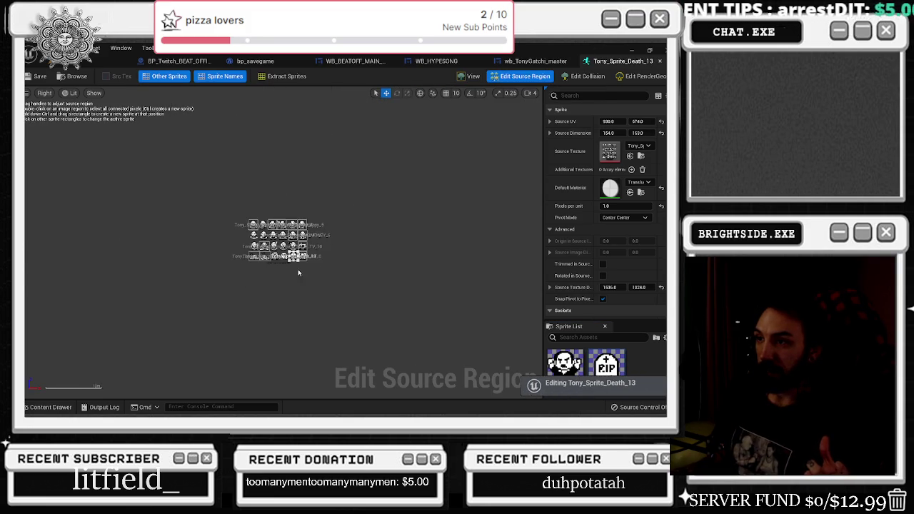
scroll(294, 250, "up", 5)
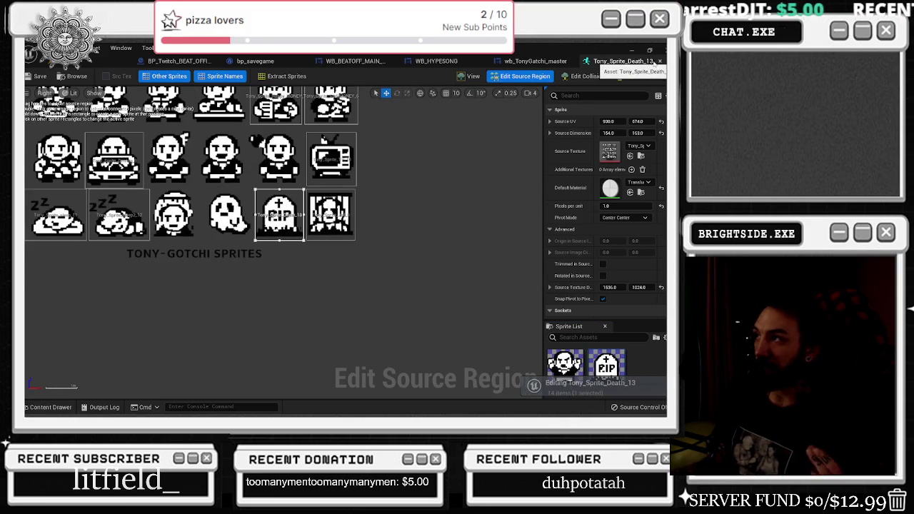
left_click(658, 61)
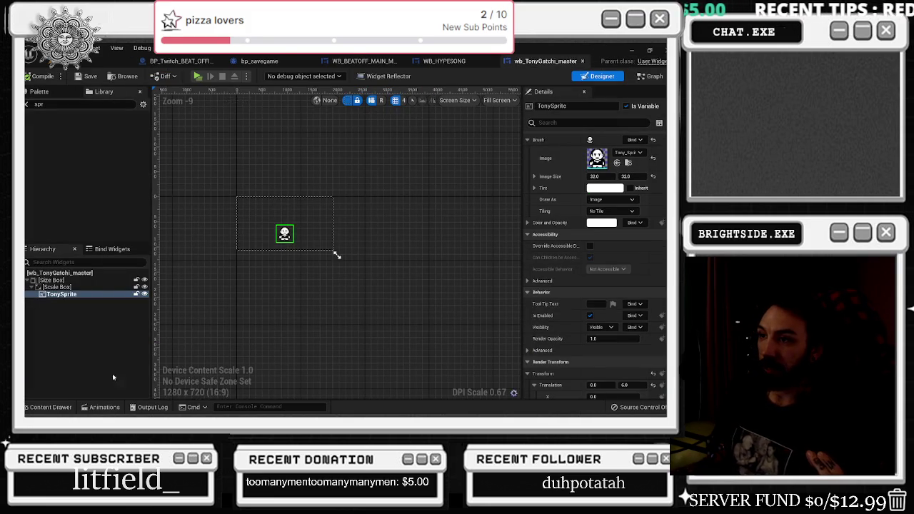
Open Tony_Sprite_Ghost_14 and inspect its ghost region at 773, 674, 148 by 103
key("ctrl+space")
double_click(350, 300)
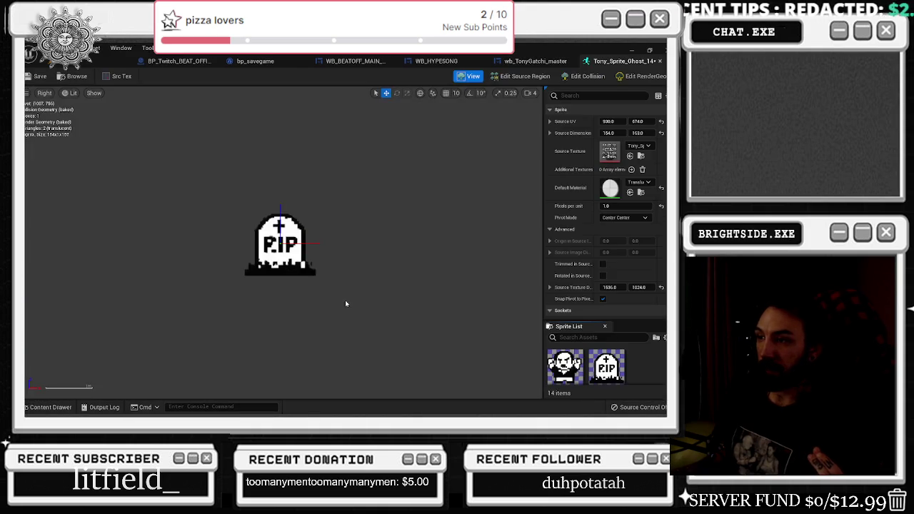
left_click(520, 75)
scroll(266, 254, "up", 5)
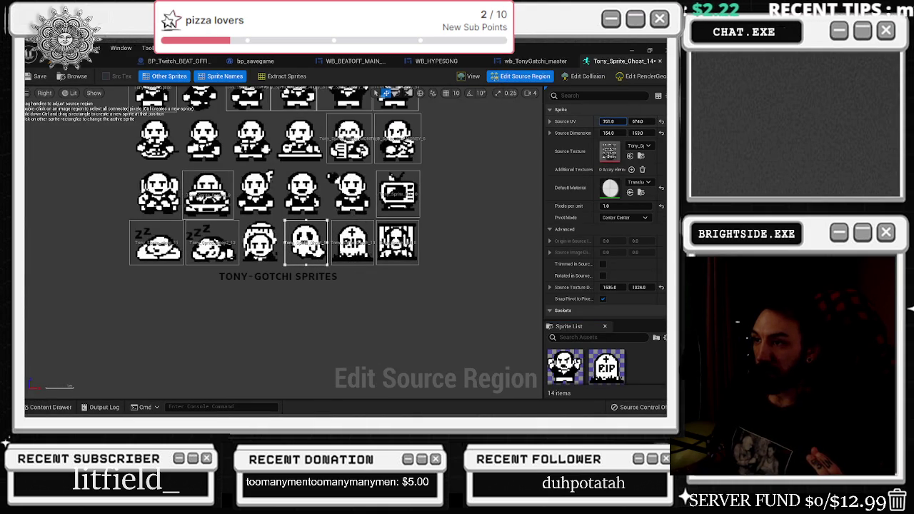
scroll(341, 201, "up", 3)
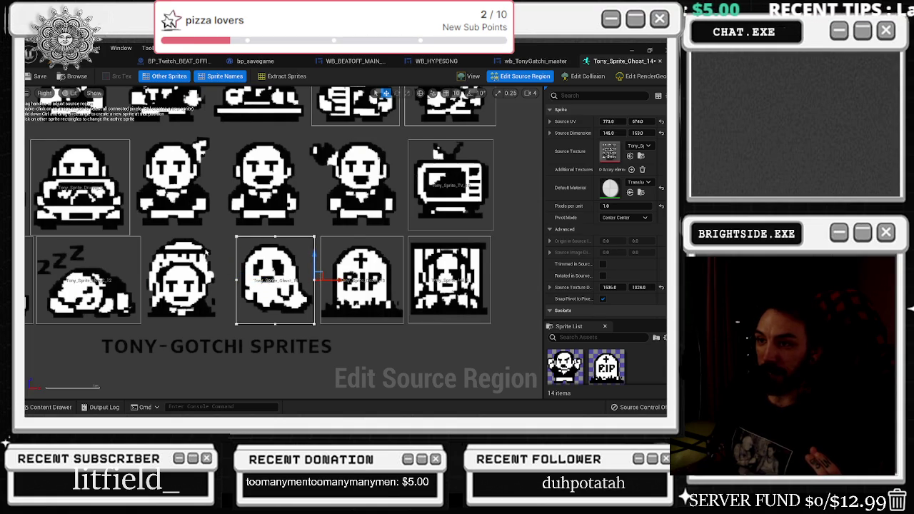
scroll(202, 257, "down", 1)
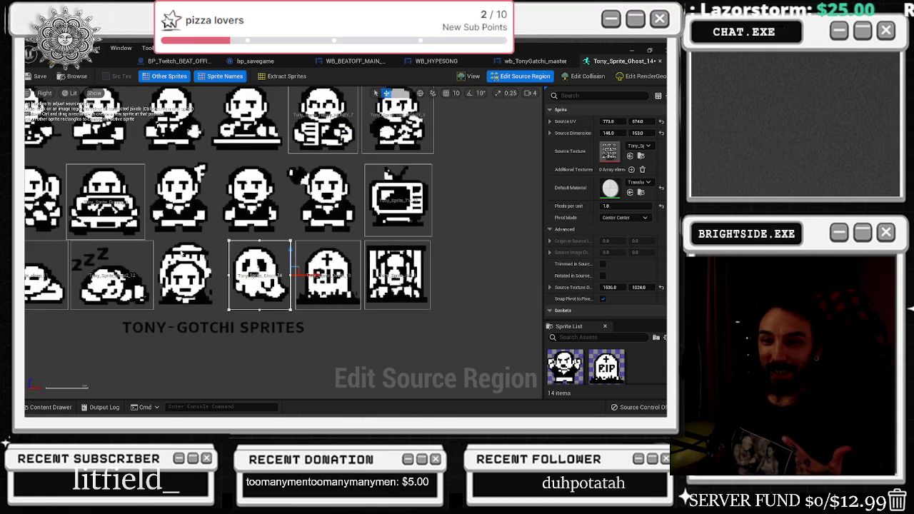
scroll(188, 256, "down", 1)
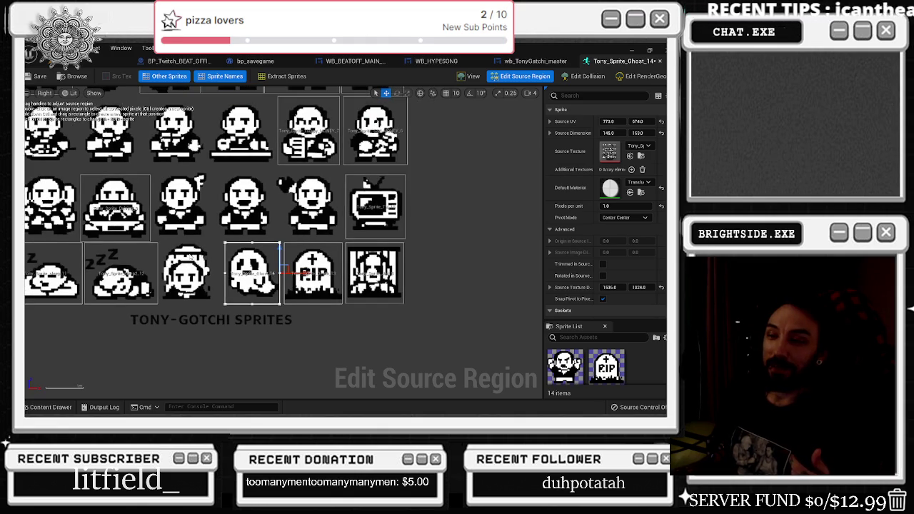
scroll(246, 238, "down", 1)
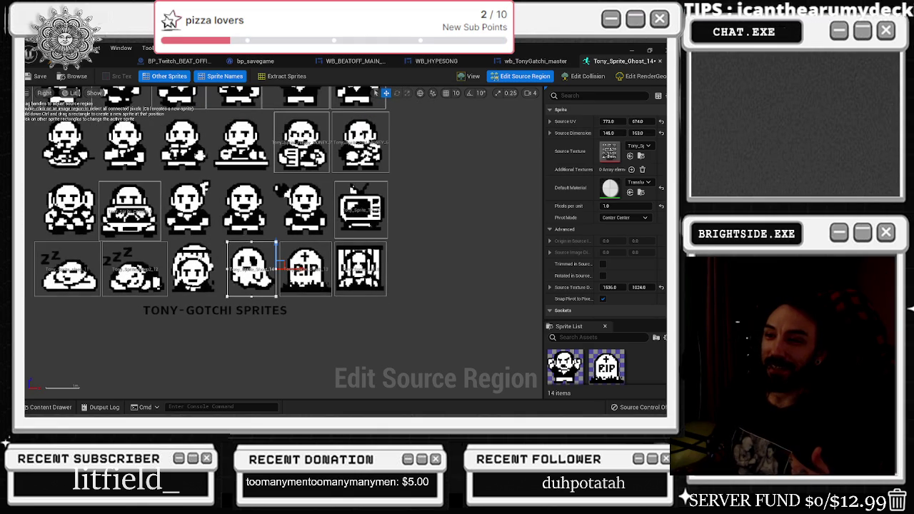
scroll(350, 207, "down", 1)
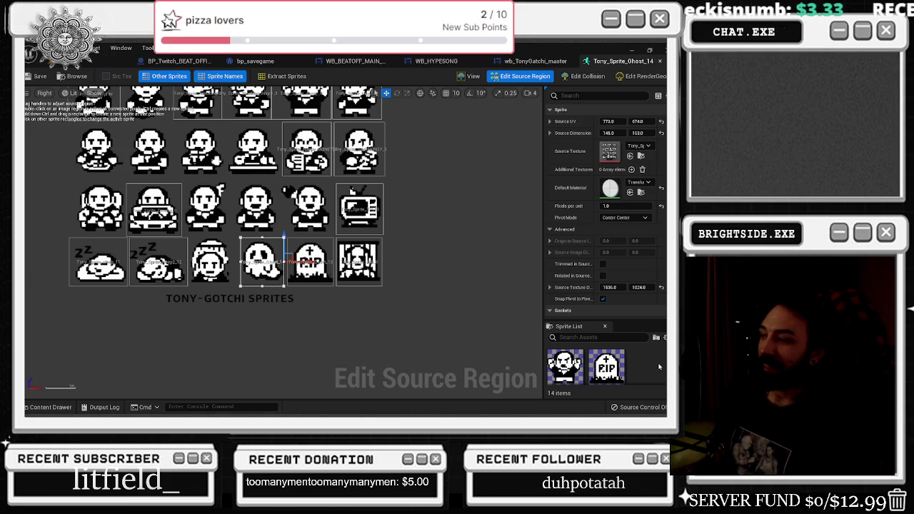
scroll(453, 222, "down", 4)
scroll(423, 198, "up", 1)
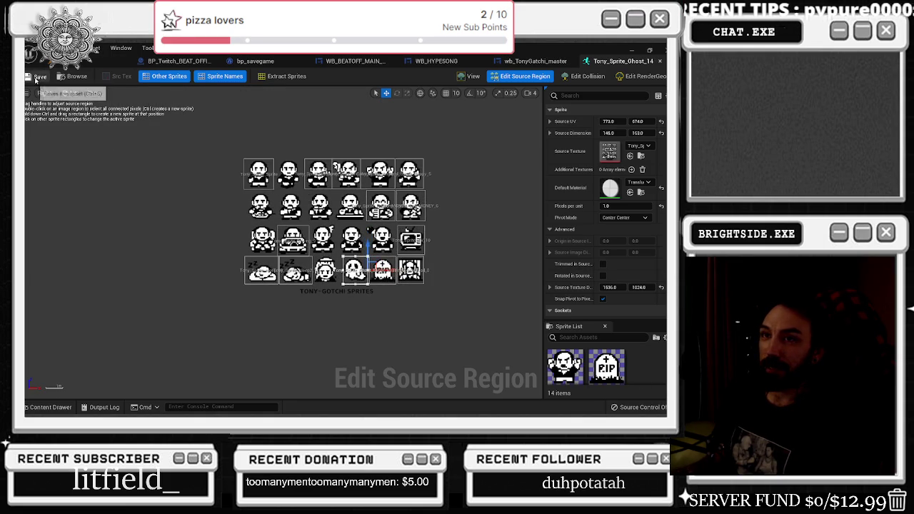
left_click(545, 62)
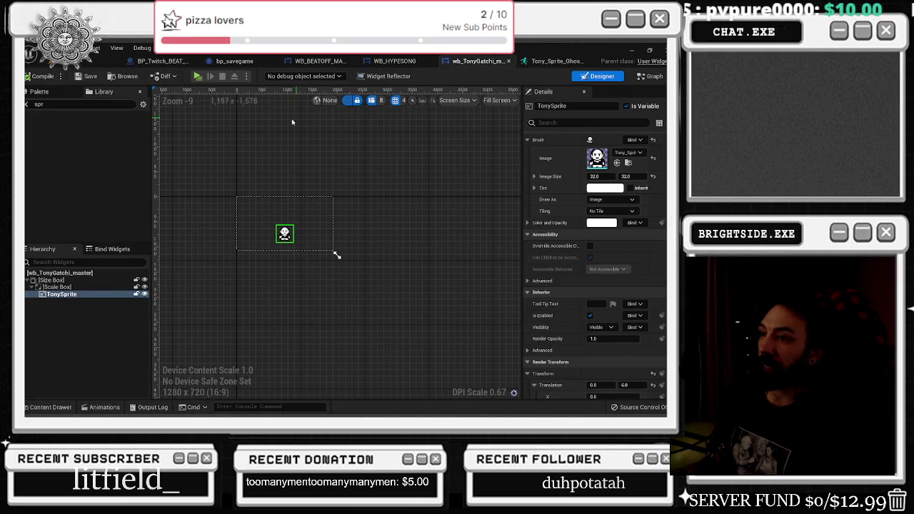
Pan the widget canvas and apply the ghost, then the Driving sprite, to the TonySprite image
scroll(243, 188, "up", 5)
scroll(246, 190, "up", 1)
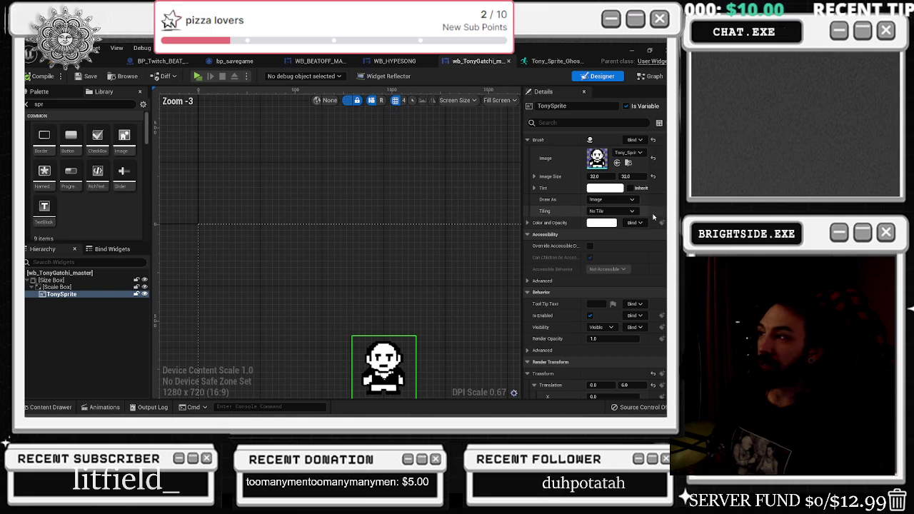
left_click_drag(434, 301, 358, 189)
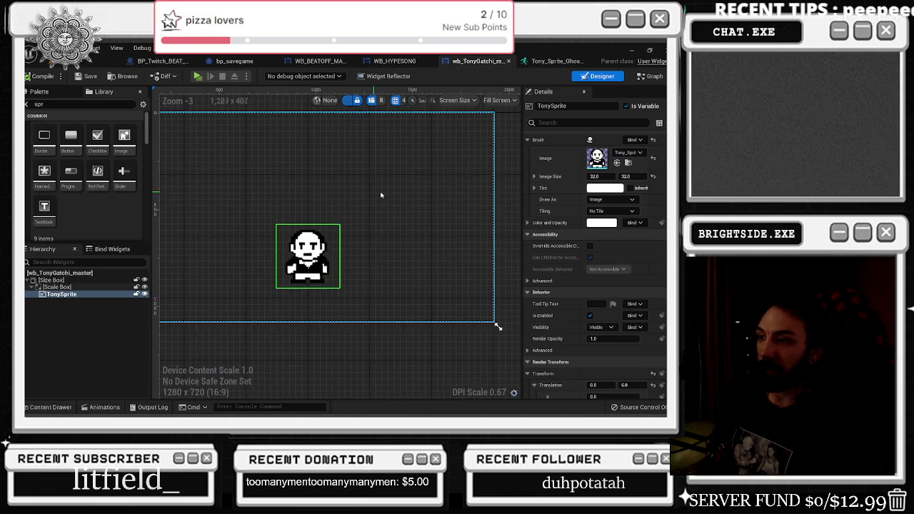
left_click(617, 163)
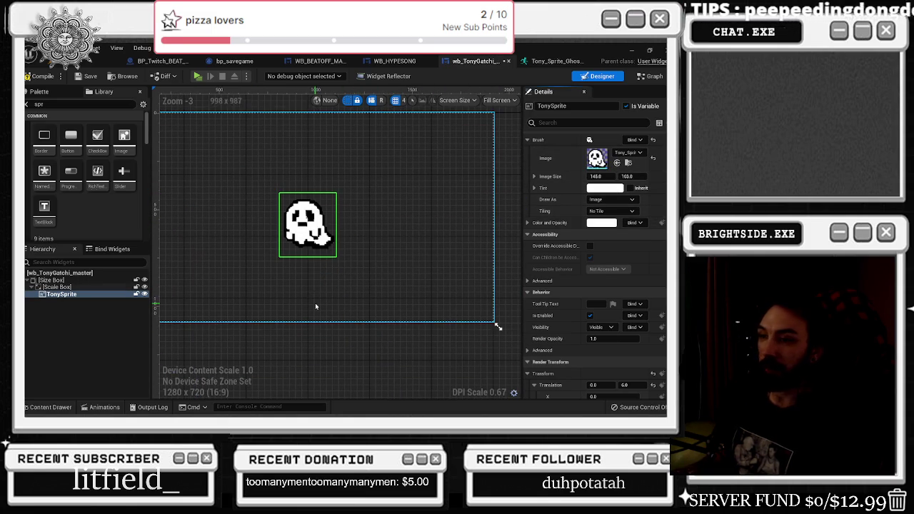
left_click(48, 407)
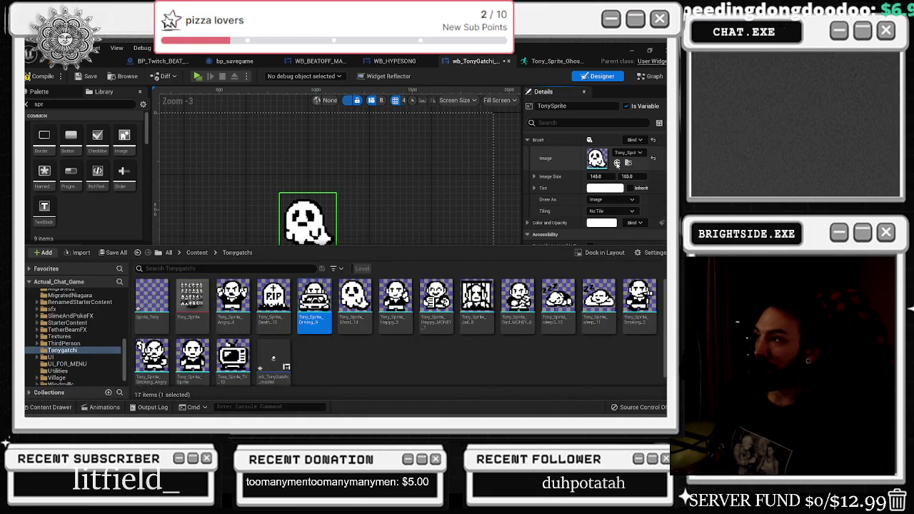
left_click(618, 163)
Swap the TonySprite image to Happy_5, then to the Happy_MONEY pose
key("ctrl+space")
left_click(395, 300)
left_click(617, 163)
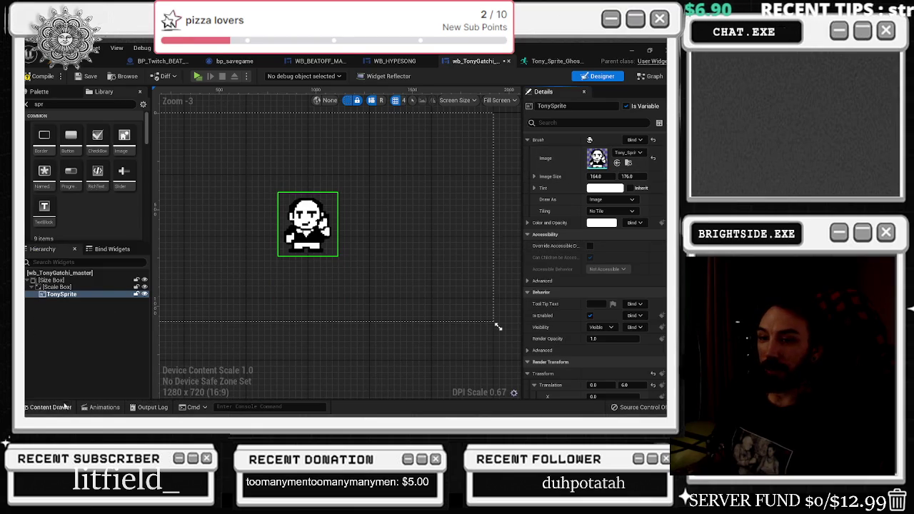
left_click(66, 406)
left_click(435, 307)
left_click(617, 163)
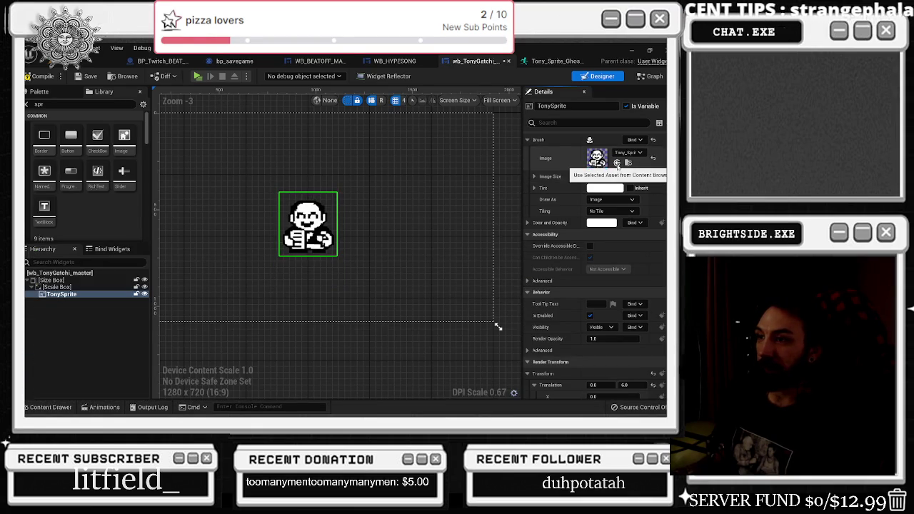
Minimize Unreal Engine and close the Tonygatchi folder window
key("ctrl+space")
scroll(344, 210, "down", 1)
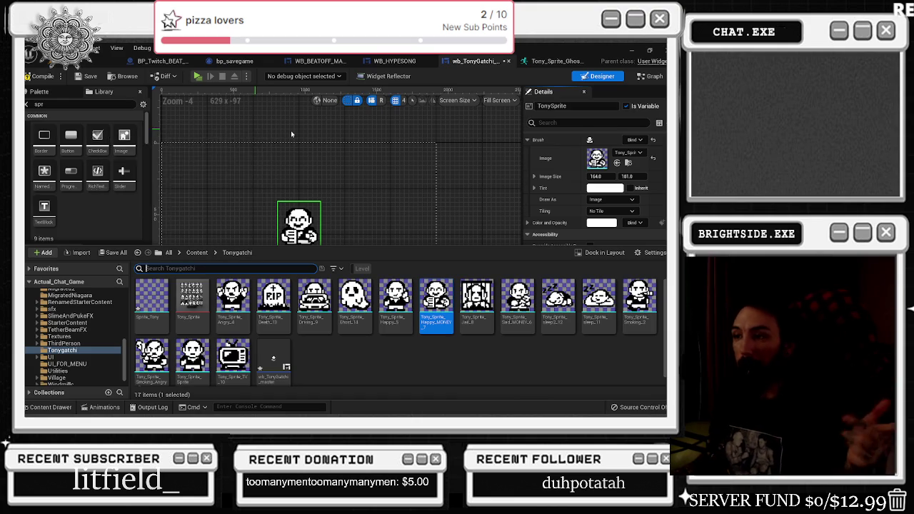
scroll(317, 157, "down", 1)
scroll(316, 157, "down", 1)
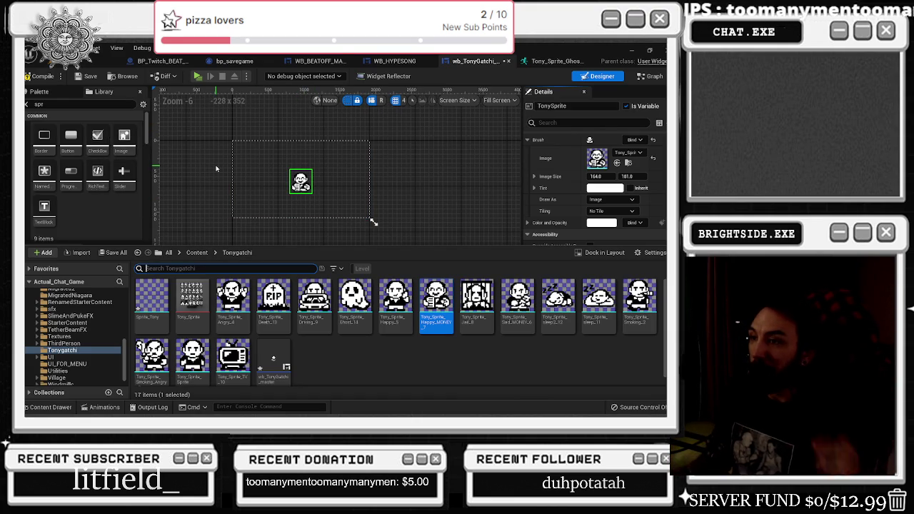
left_click(634, 52)
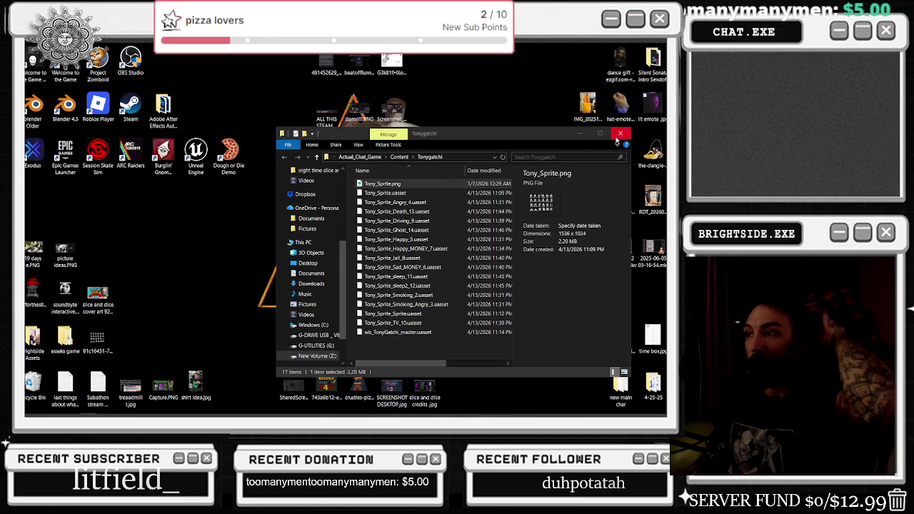
left_click(619, 136)
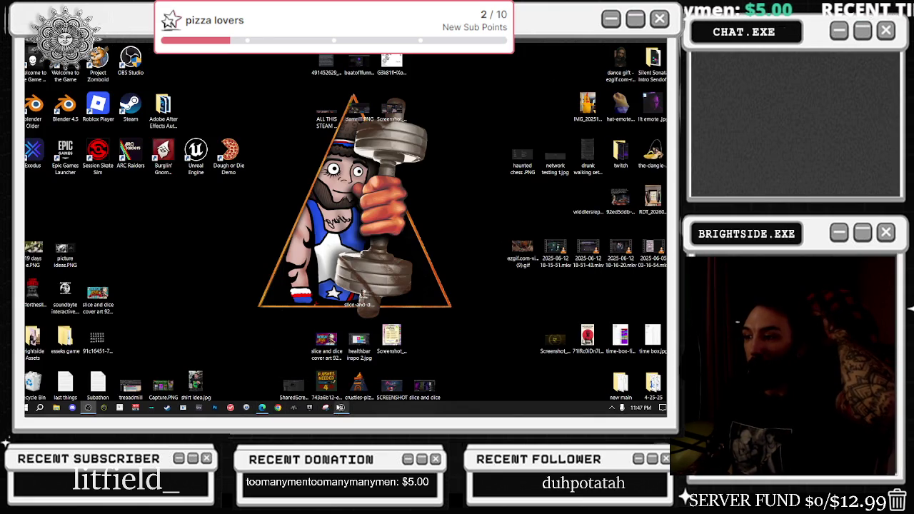
Restore Unreal and duplicate Tony_Sprite_Sprite, bringing the Tonygatchi folder to 18 items
left_click(341, 408)
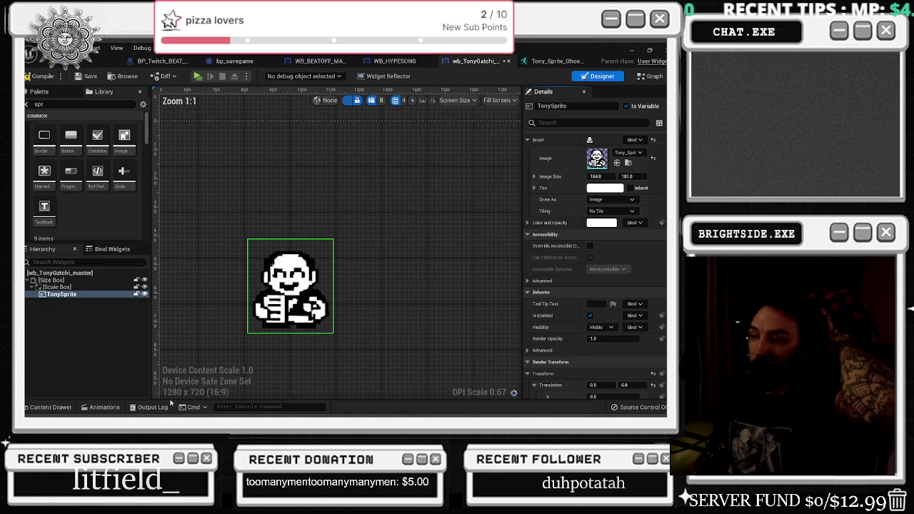
left_click(43, 410)
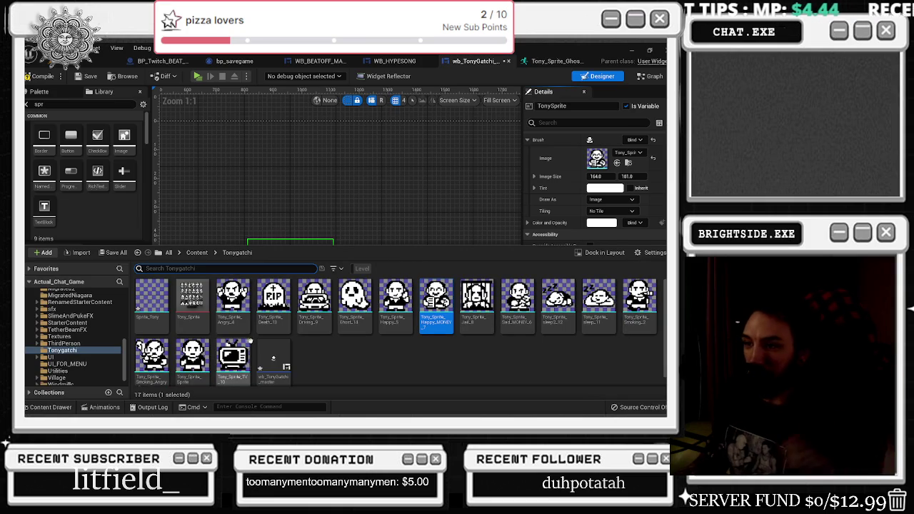
right_click(193, 360)
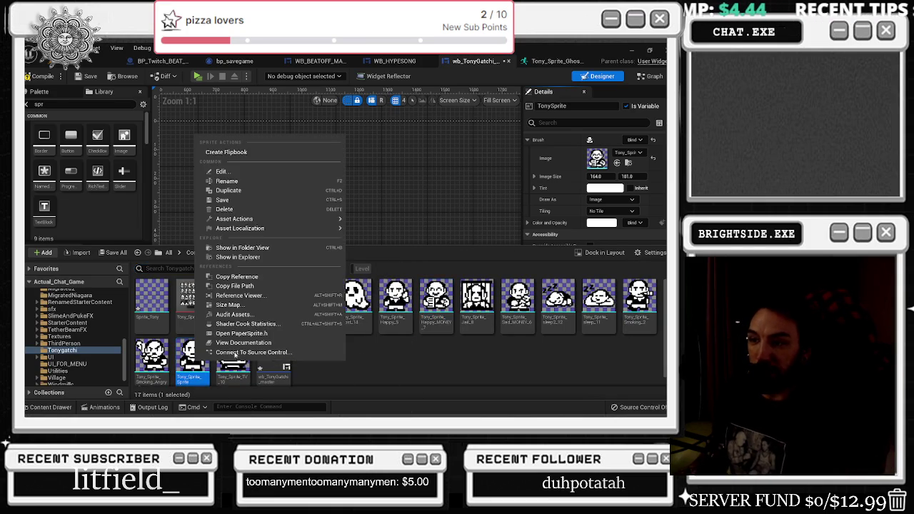
left_click(228, 191)
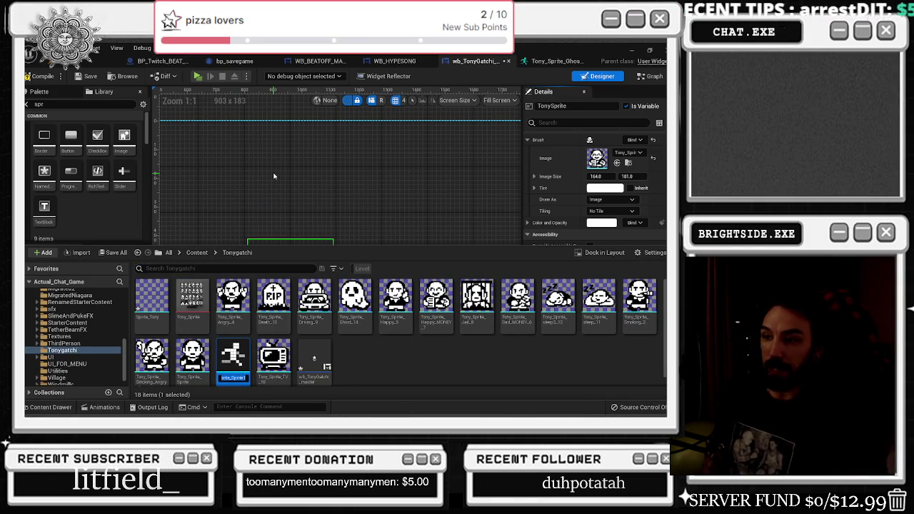
Drop the trailing 1 from the duplicate's name and open it for editing
key("End")
key("BackSpace")
key("Return")
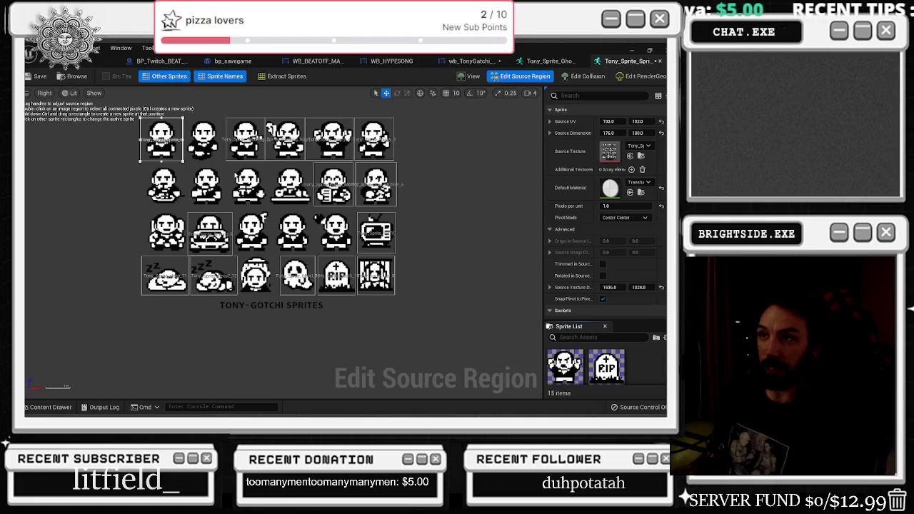
Move its region onto the running Tony at 376, 102, sized 158 by 100, and preview it
left_click_drag(184, 140, 203, 143)
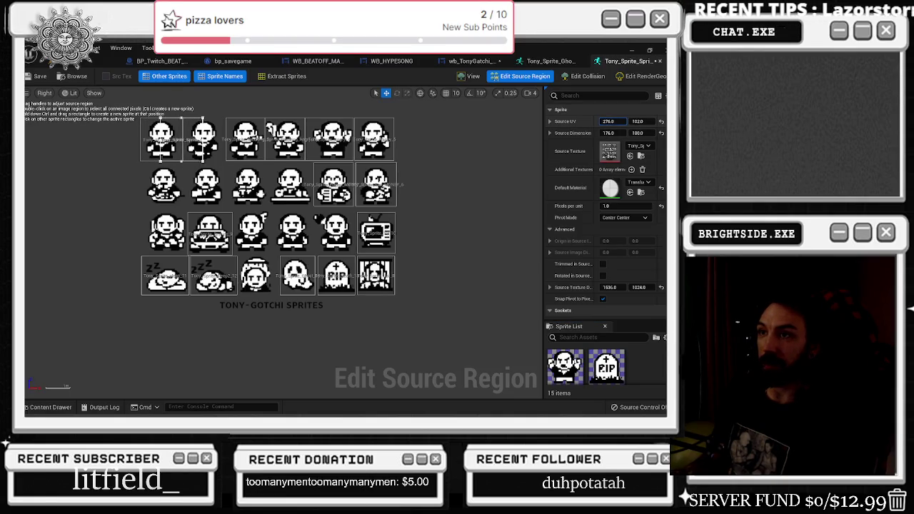
left_click(609, 133)
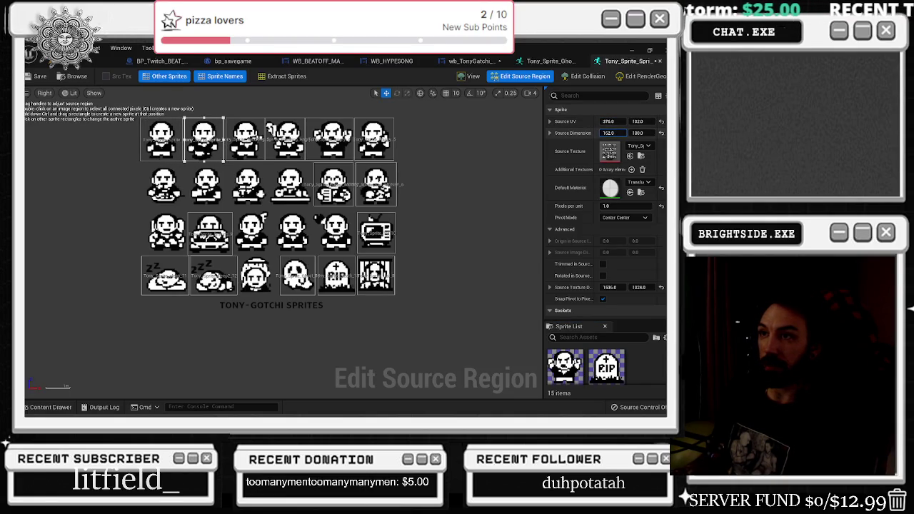
type("158")
left_click(613, 122)
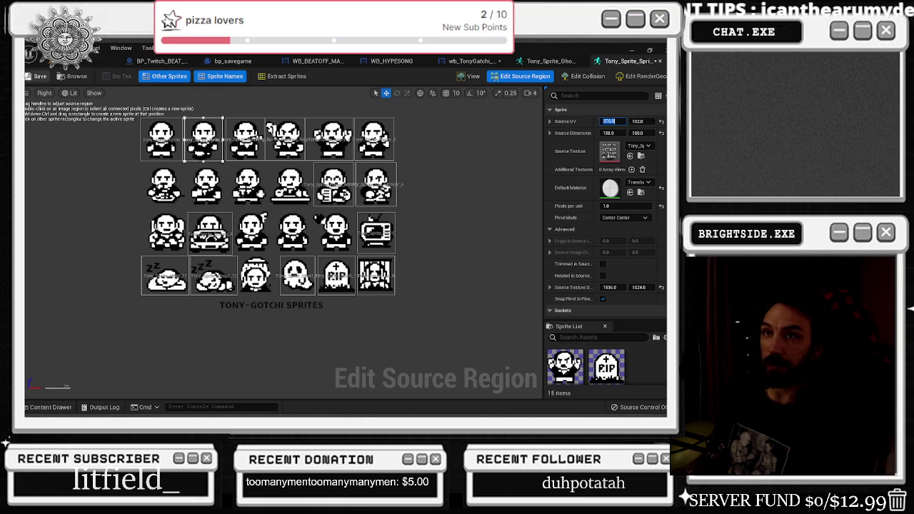
left_click(469, 75)
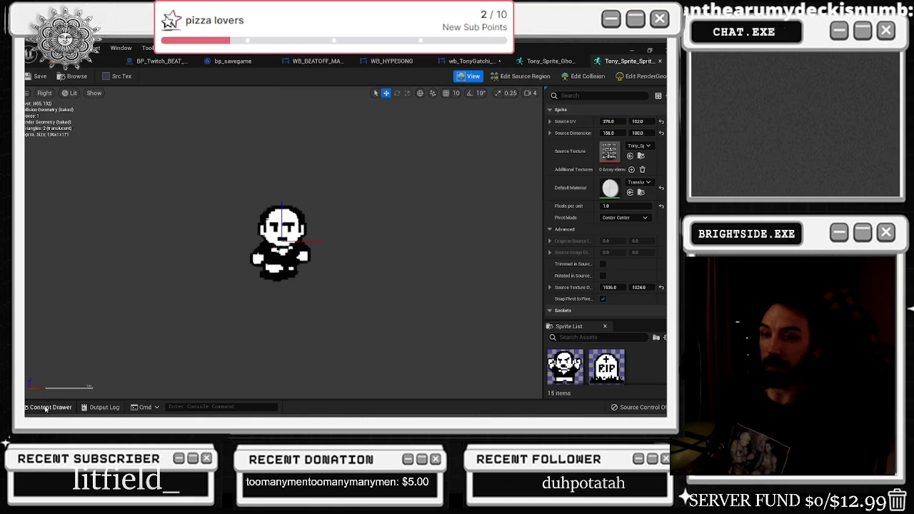
left_click(46, 408)
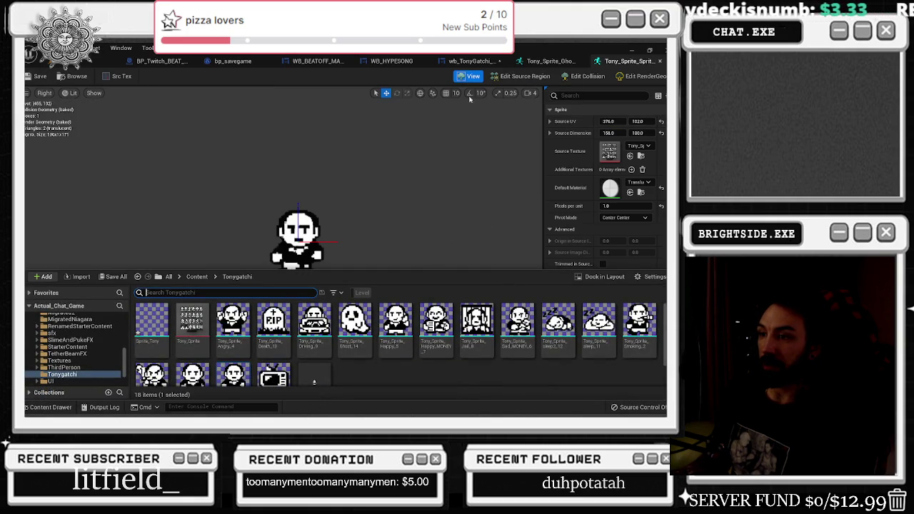
In wb_TonyGatchi, assign the Tony_Sprite_Sprite_0 sprite to the TonySprite image
left_click(472, 61)
left_click(46, 408)
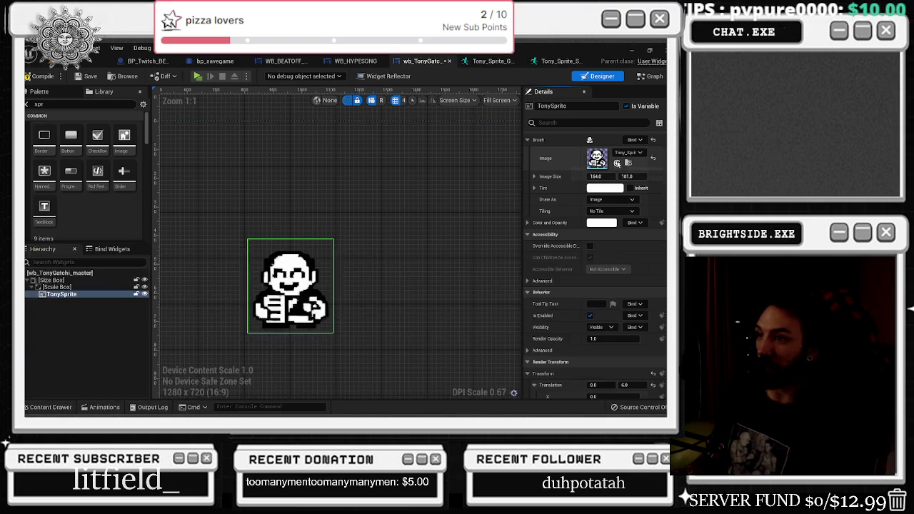
left_click(63, 408)
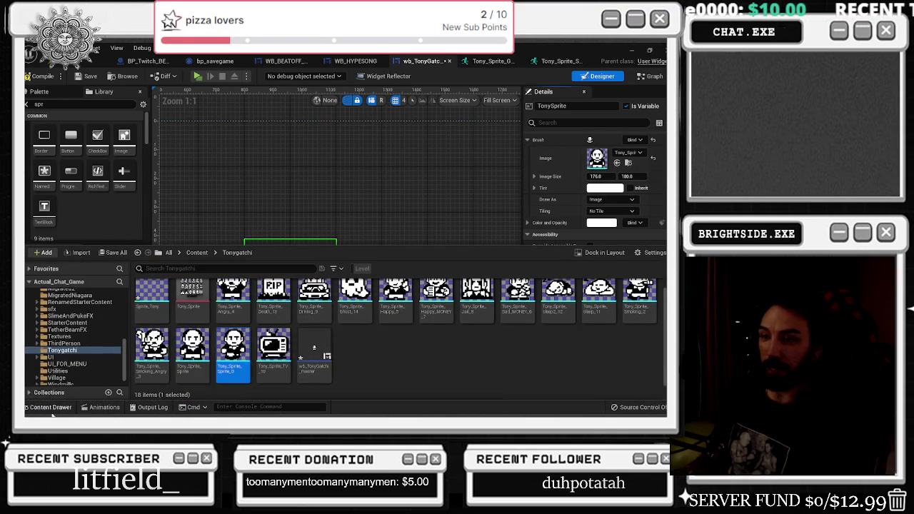
left_click(617, 163)
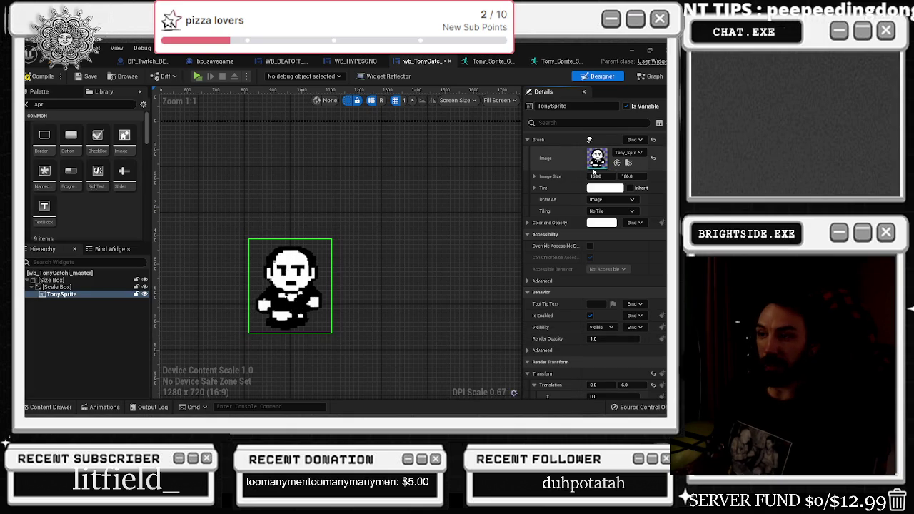
Toggle undo and redo to compare the old and new sprite images, keeping the 176-wide version
key("ctrl+z")
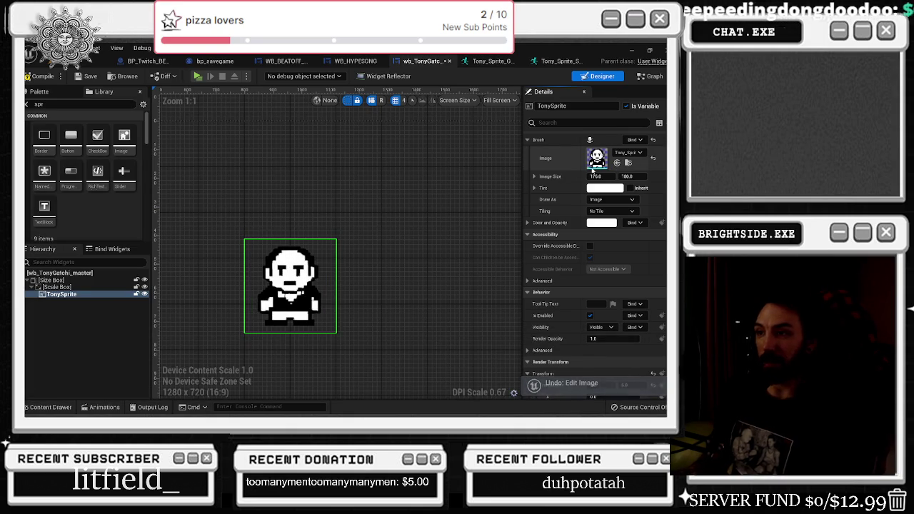
left_click(71, 48)
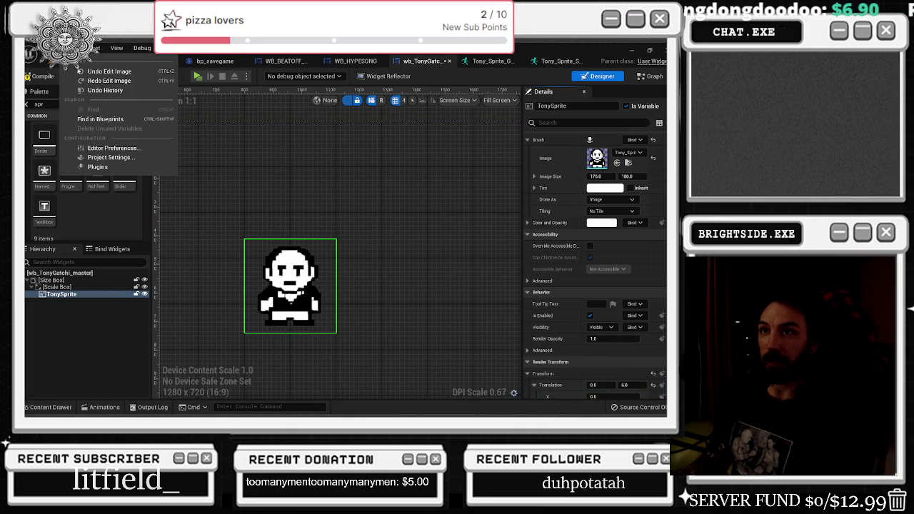
left_click(83, 83)
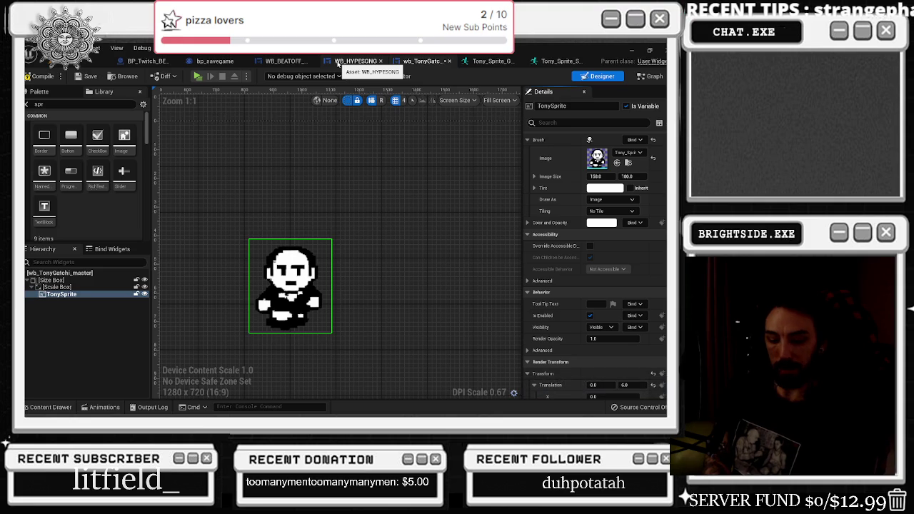
key("ctrl+z")
key("ctrl+y")
key("ctrl+z")
key("ctrl+y")
key("ctrl+z")
key("ctrl+y")
key("ctrl+z")
key("ctrl+y")
key("ctrl+z")
key("ctrl+y")
key("ctrl+z")
key("ctrl+y")
key("ctrl+z")
key("ctrl+y")
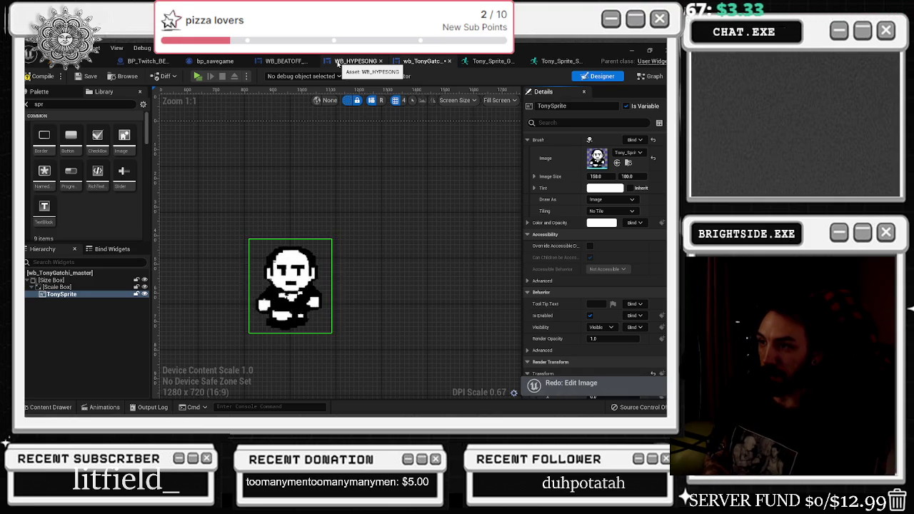
key("ctrl+z")
key("ctrl+y")
key("ctrl+z")
key("ctrl+y")
key("ctrl+z")
key("ctrl+y")
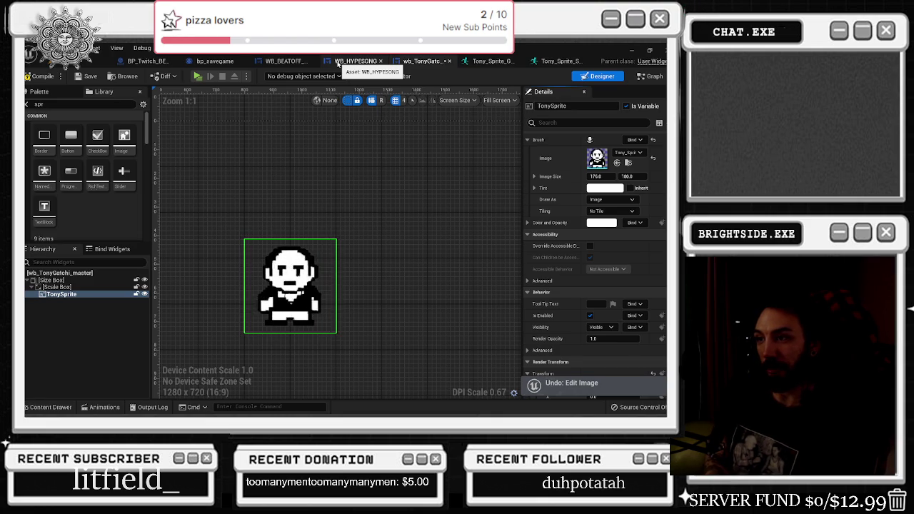
key("ctrl+z")
key("ctrl+y")
key("ctrl+z")
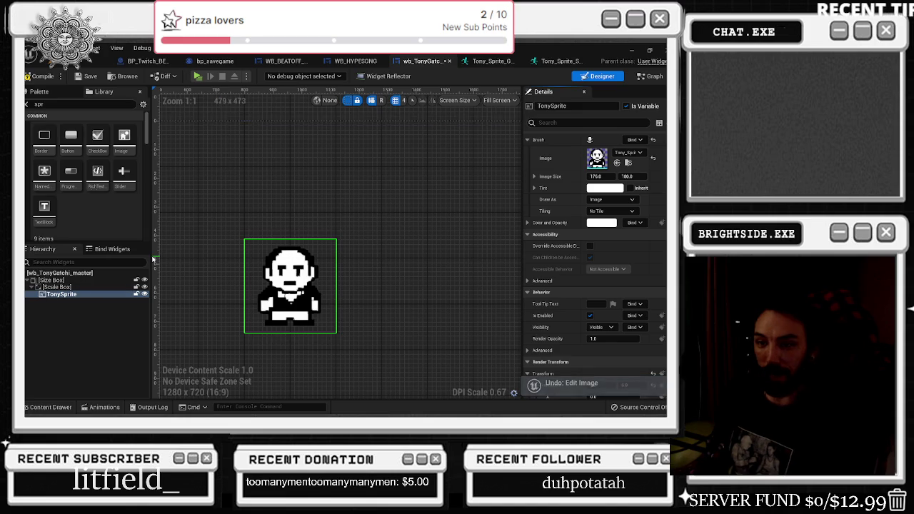
left_click(50, 407)
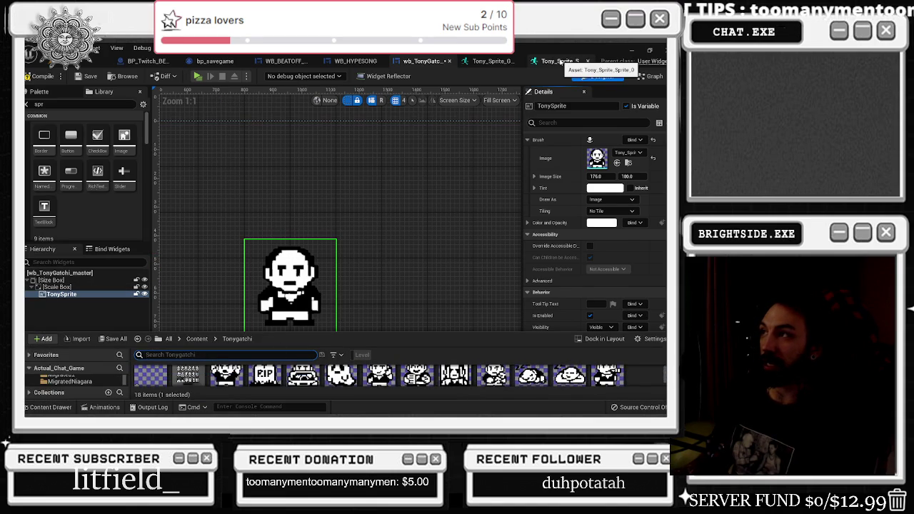
Set the Tony sprite's Source UV X to 777 and drag the region onto the third row
left_click(561, 61)
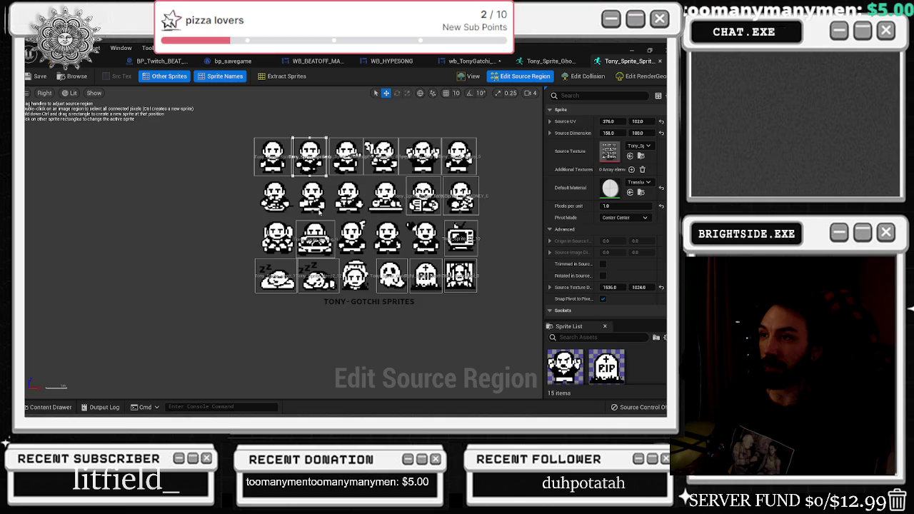
scroll(322, 204, "up", 2)
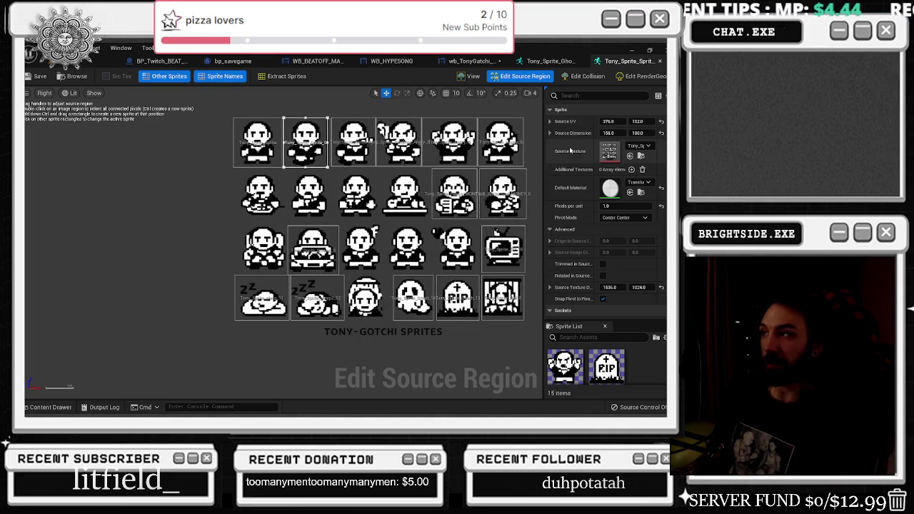
left_click(607, 121)
type("777")
key("Return")
left_click_drag(397, 118, 390, 119)
left_click_drag(638, 121, 683, 121)
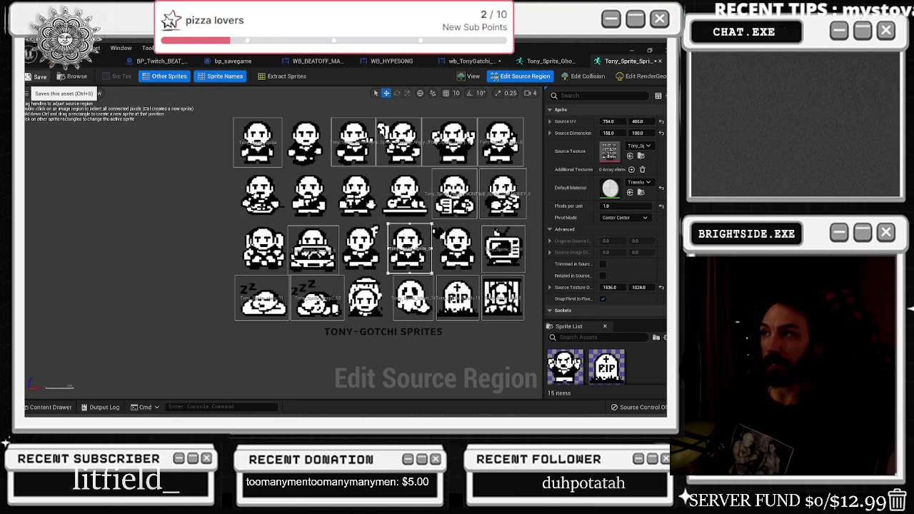
Preview the cropped sprite, nudge the region left to UV 746, 400, and preview again
left_click(469, 77)
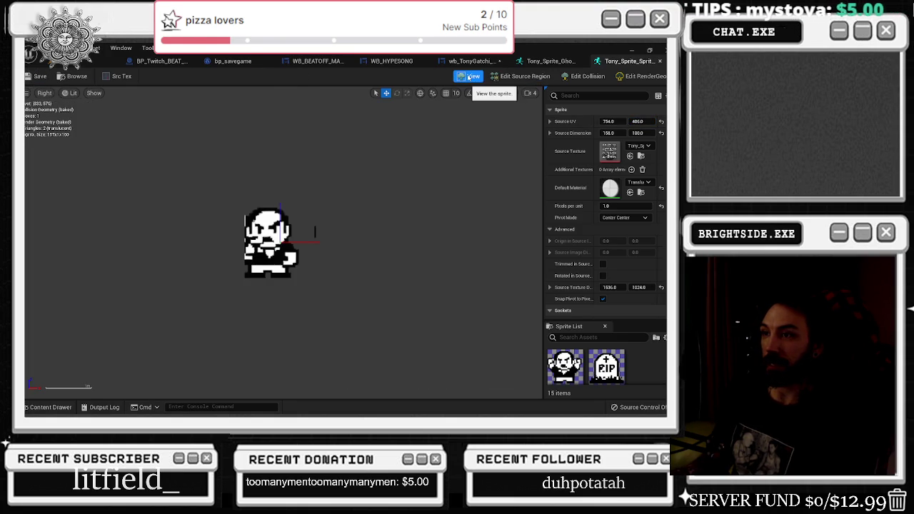
left_click(522, 77)
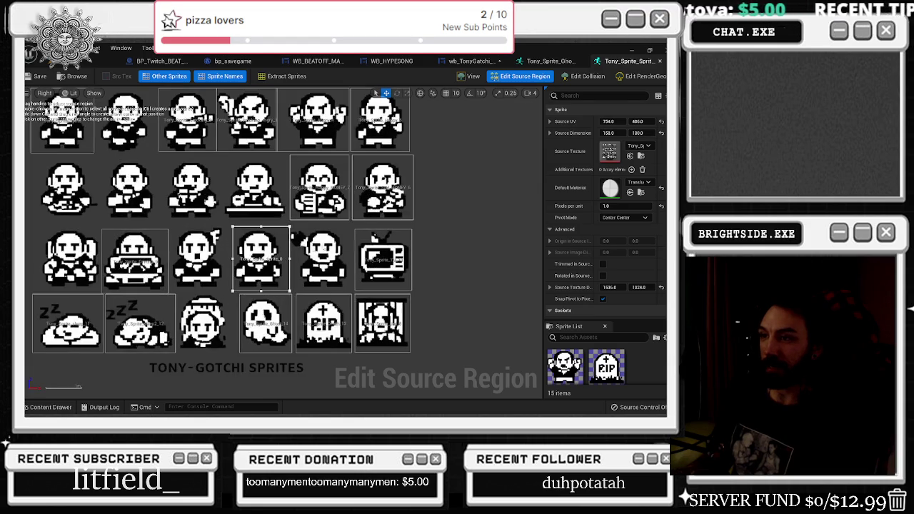
left_click_drag(608, 122, 602, 122)
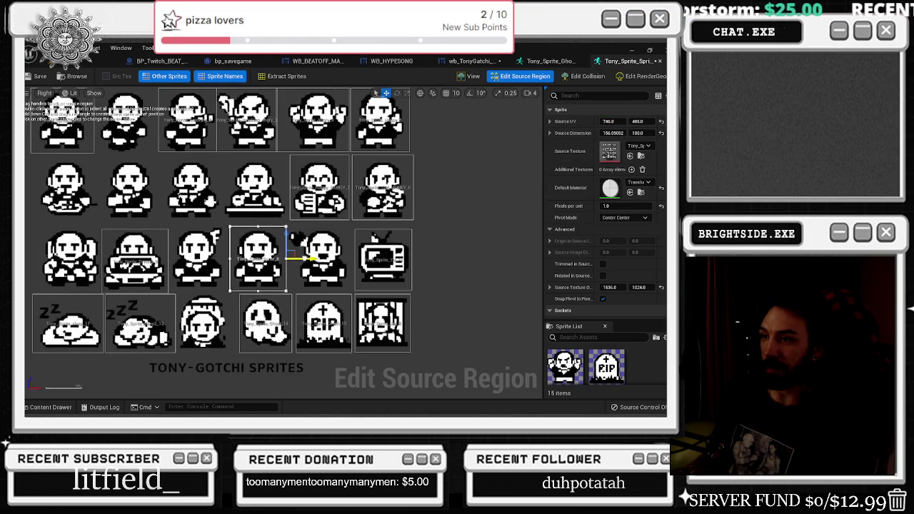
left_click(471, 75)
Cancel the Save Level As prompt without saving the level
key("ctrl+shift+s")
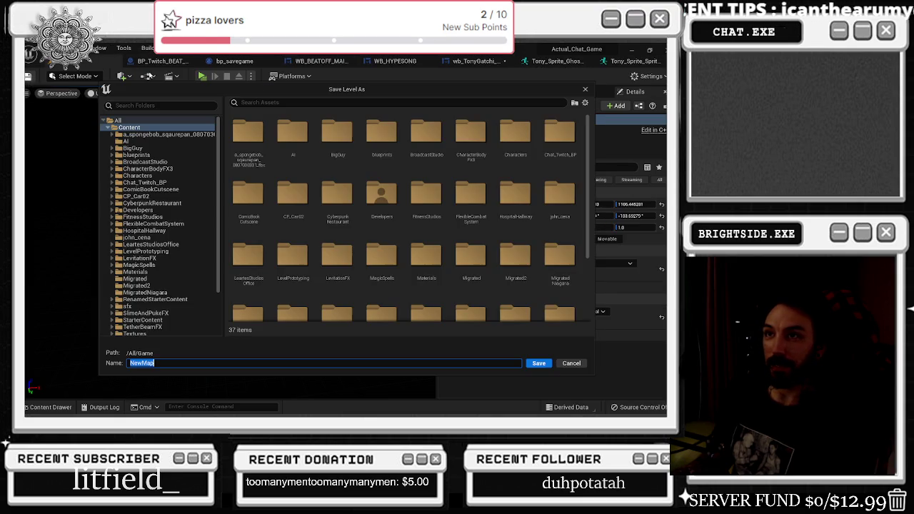
key("Escape")
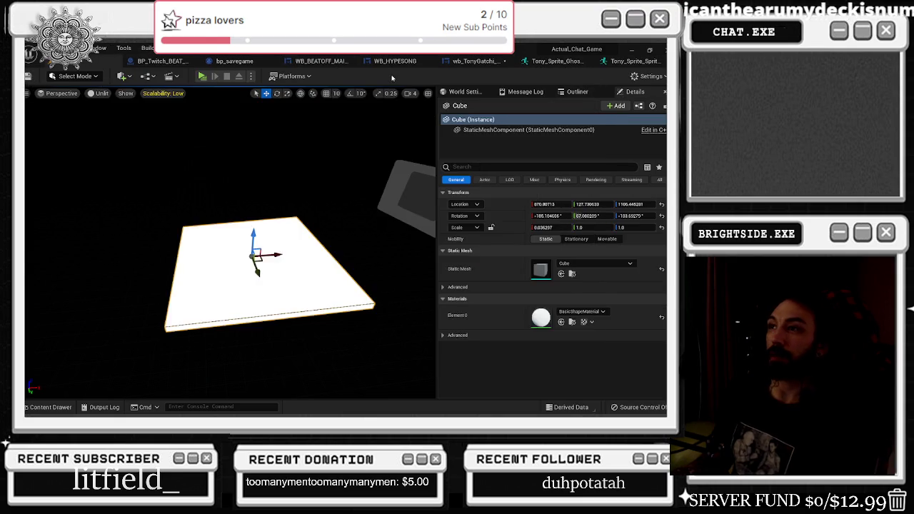
left_click(323, 60)
Close the WB_HYPESONG, WB_BEATOFF_MAIN_MENU and bp_savegame editors and return to wb_TonyGatchi_master
left_click(345, 61)
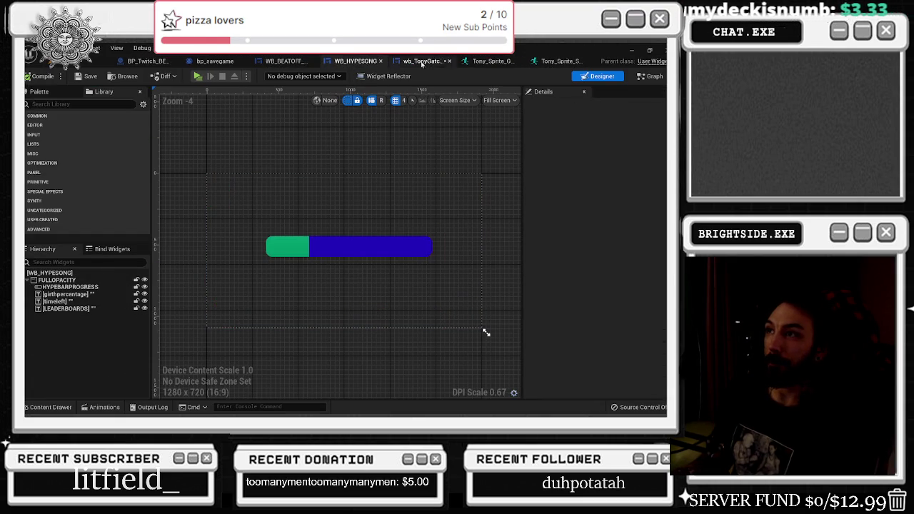
left_click(381, 61)
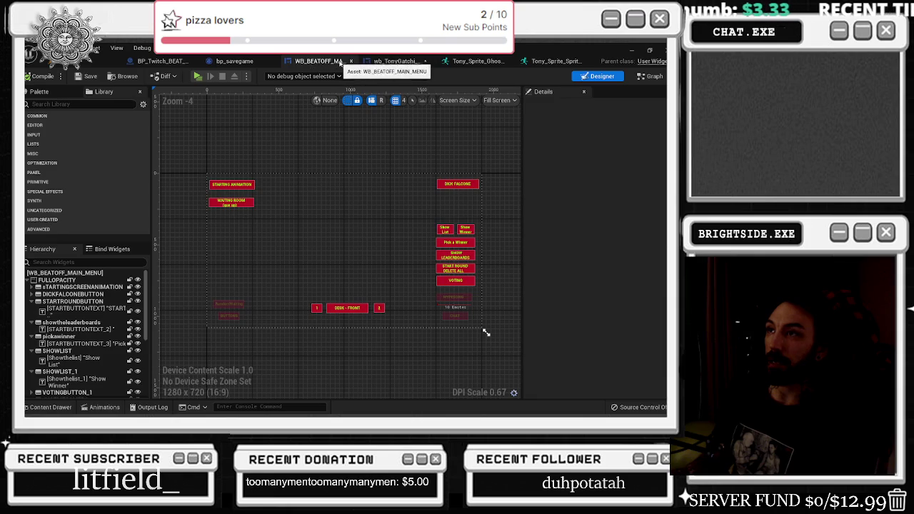
left_click(351, 62)
left_click(308, 61)
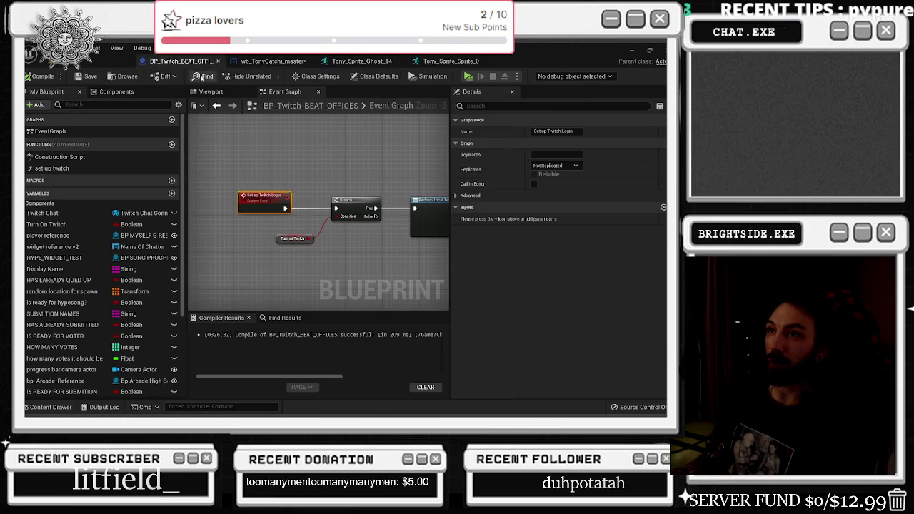
left_click(270, 61)
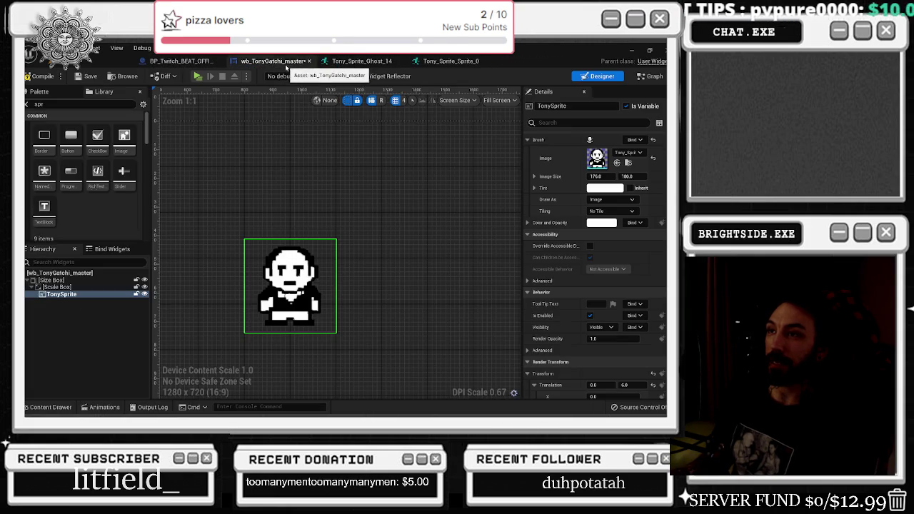
Enlarge the Content Drawer and assign the Tony_Sprite_Sprite asset to TonySprite's image
scroll(330, 210, "down", 5)
scroll(231, 174, "up", 5)
scroll(170, 173, "down", 4)
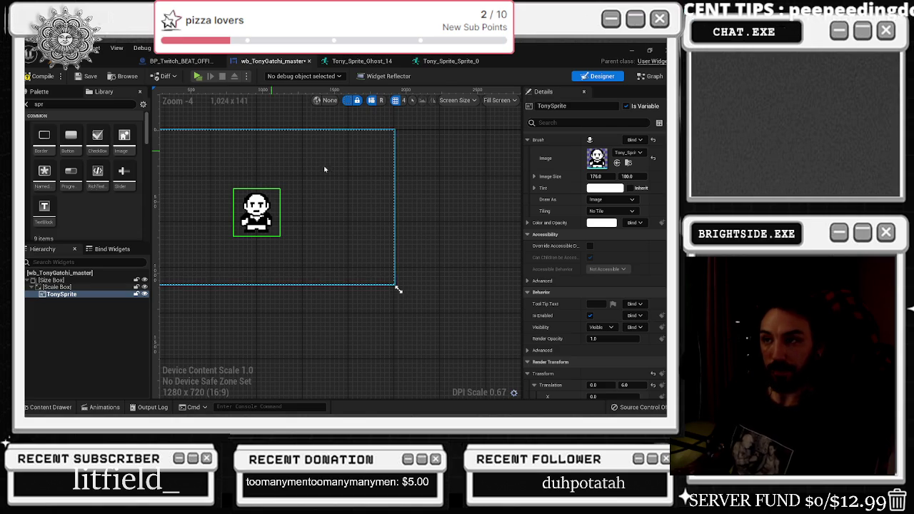
scroll(275, 157, "down", 1)
scroll(275, 157, "down", 1)
scroll(275, 158, "up", 3)
scroll(274, 162, "down", 1)
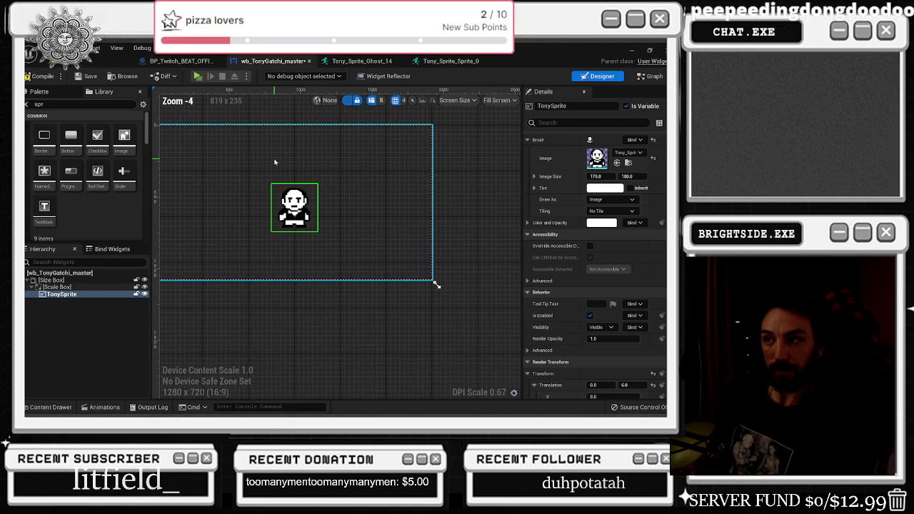
left_click(38, 408)
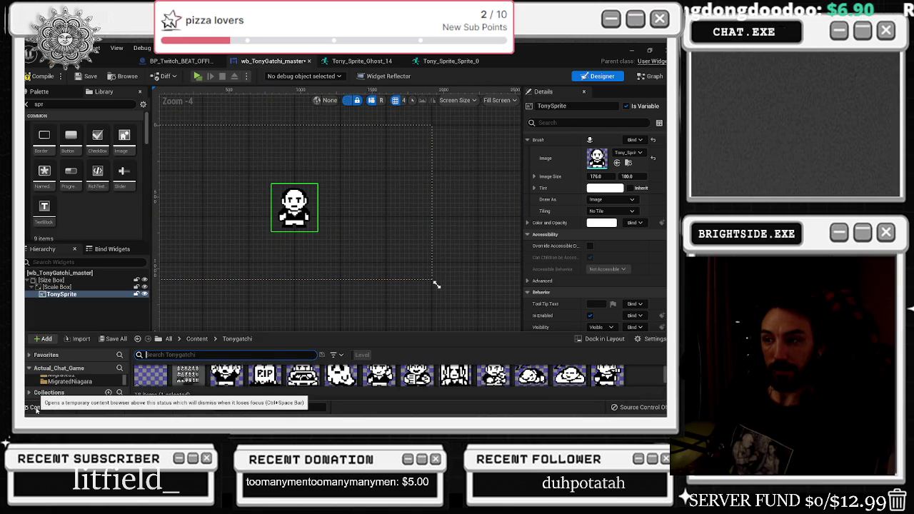
mouse_move(264, 333)
left_mouse_down()
mouse_move(277, 240)
mouse_move(274, 252)
left_mouse_up()
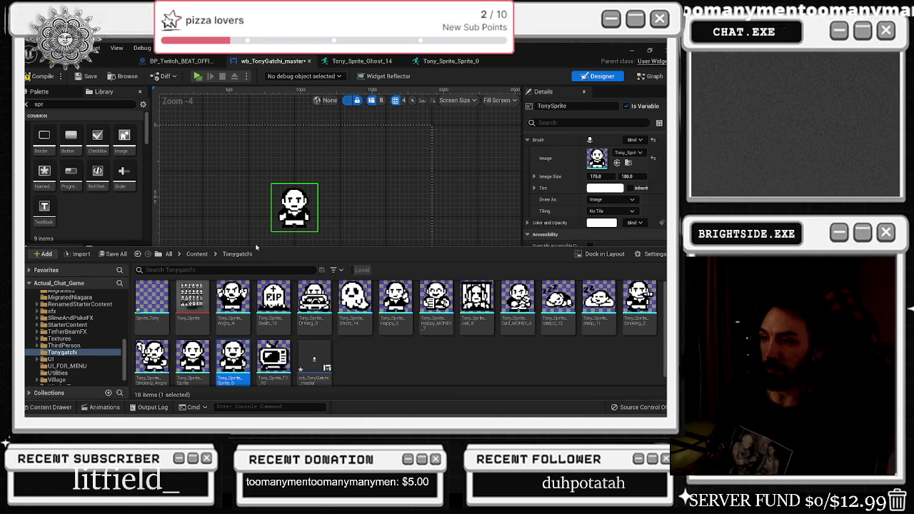
left_click(192, 357)
left_click(618, 163)
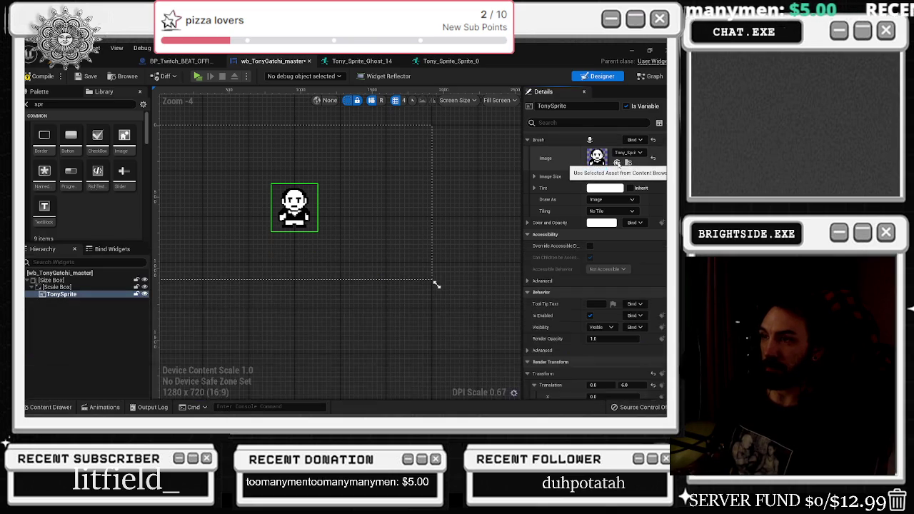
Assign another Tonygatchi sprite and undo/redo to compare the 152-wide and 176-wide images
left_click(47, 408)
left_click(234, 358)
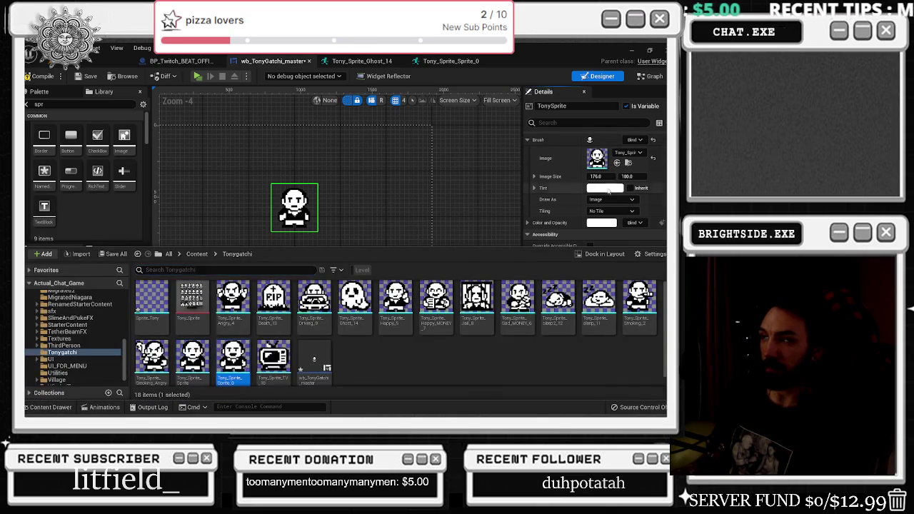
left_click(617, 163)
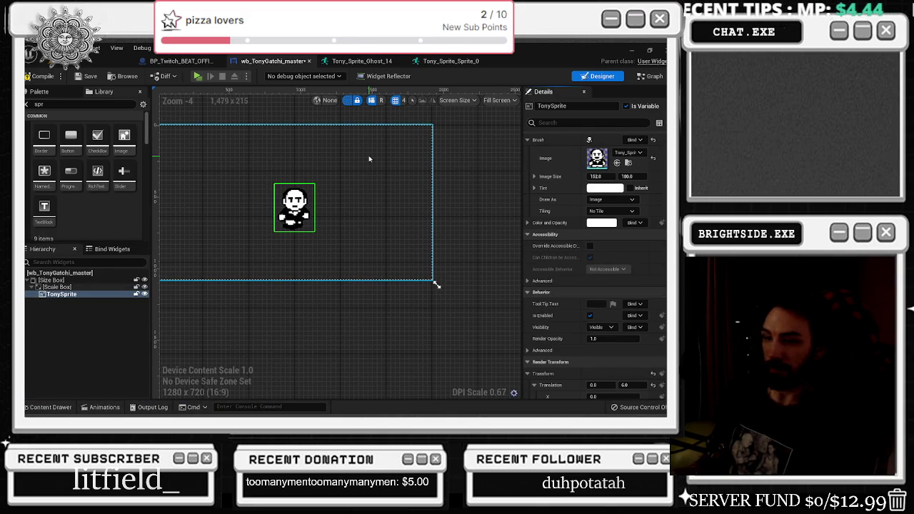
key("ctrl+y")
key("ctrl+z")
key("ctrl+y")
key("ctrl+z")
key("ctrl+y")
key("ctrl+z")
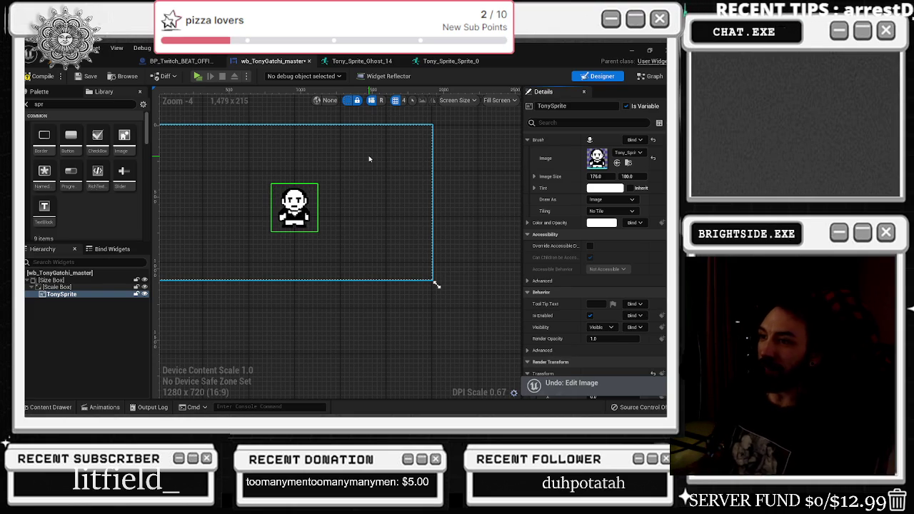
key("ctrl+y")
key("ctrl+z")
key("ctrl+space")
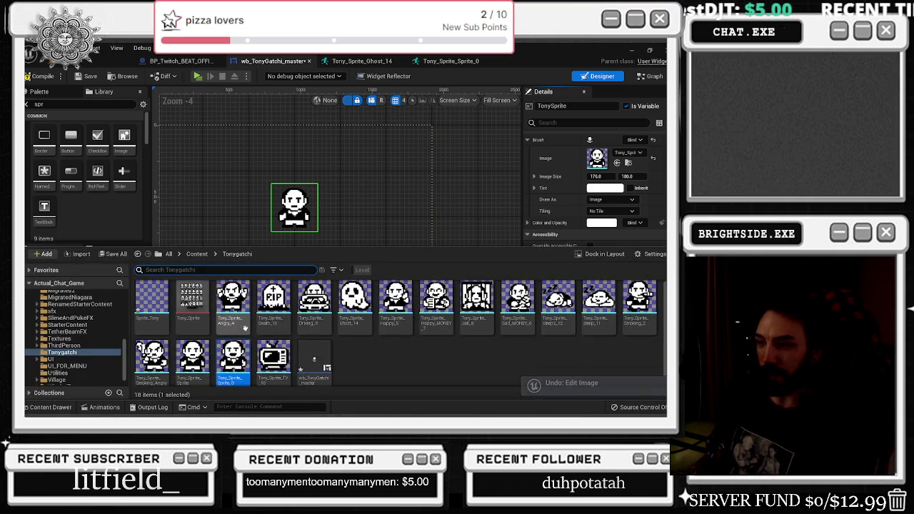
Check Tony_Sprite_Sprite_0 in its editor, assign it to TonySprite's Brush Image, and reopen its editor
double_click(246, 355)
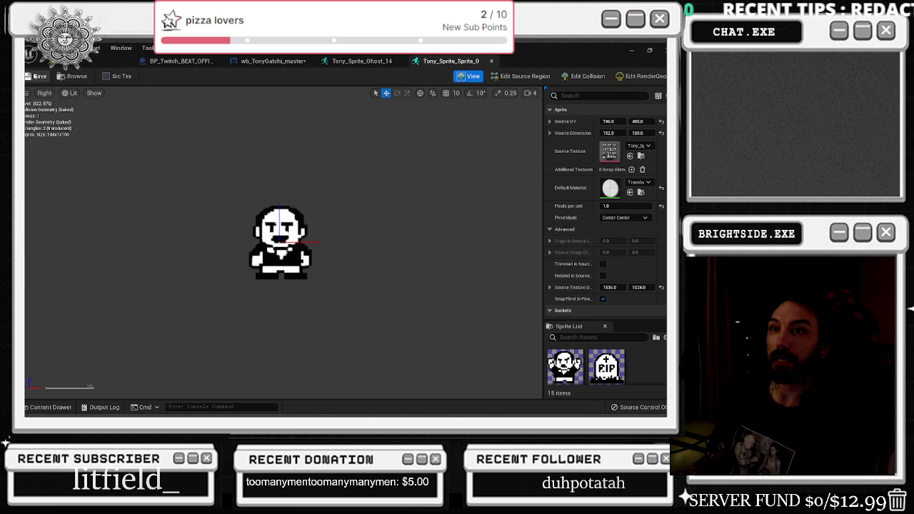
left_click(350, 62)
left_click(274, 60)
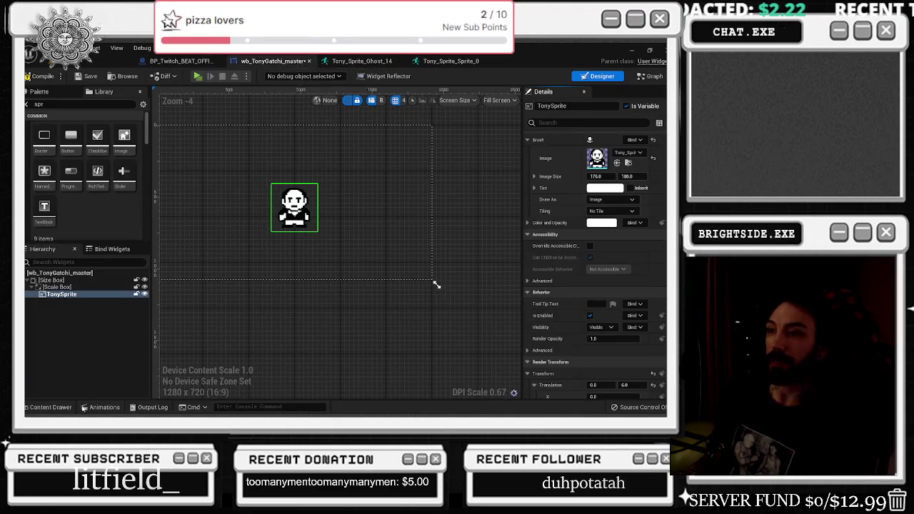
left_click(50, 407)
left_click(617, 162)
scroll(338, 187, "up", 4)
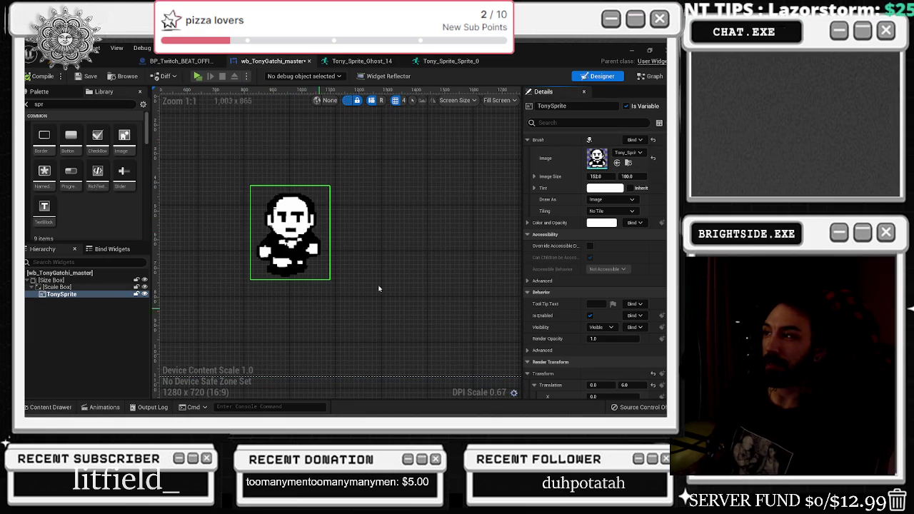
double_click(598, 158)
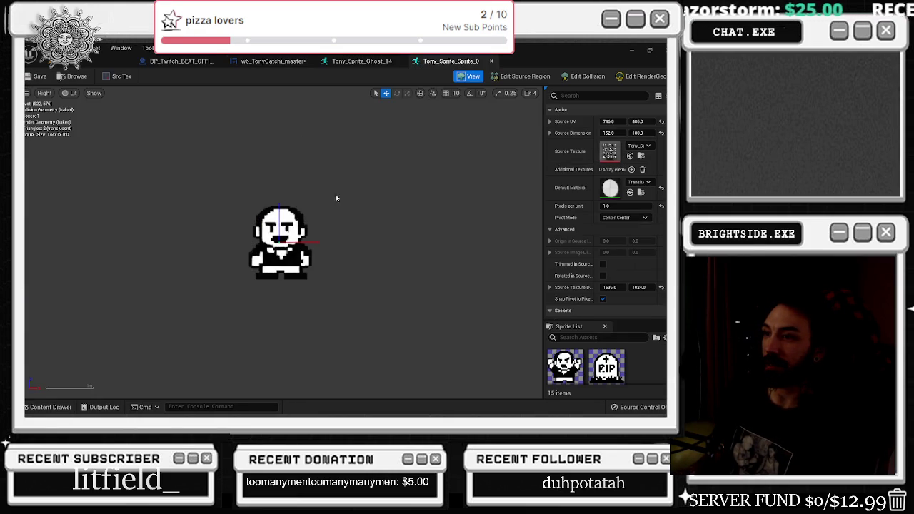
Glance at the Tony_Sprite_Ghost_14 sheet and dismiss context menus on the TonySprite image
left_click(361, 60)
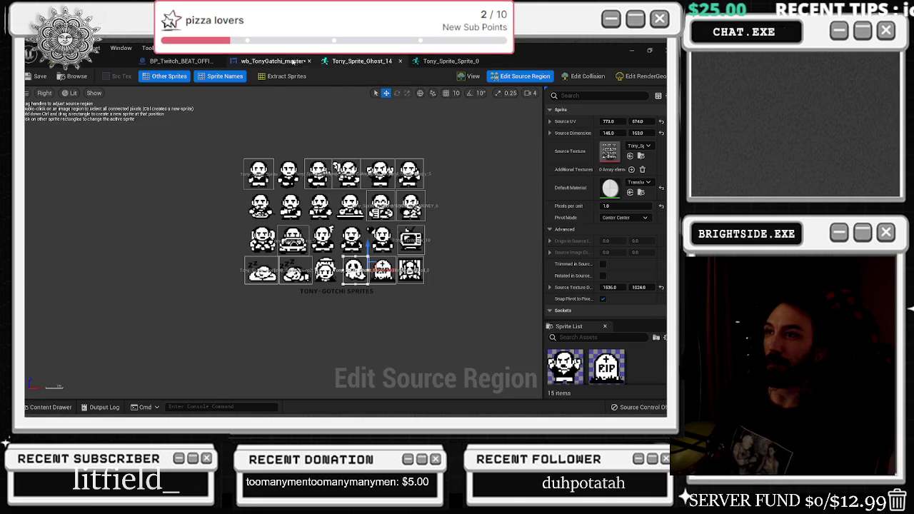
left_click(274, 61)
right_click(625, 175)
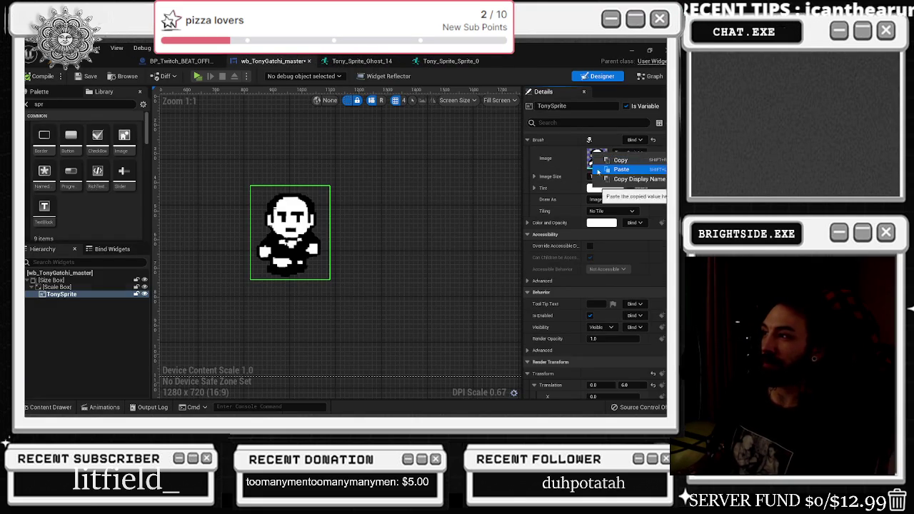
left_click(613, 164)
right_click(286, 221)
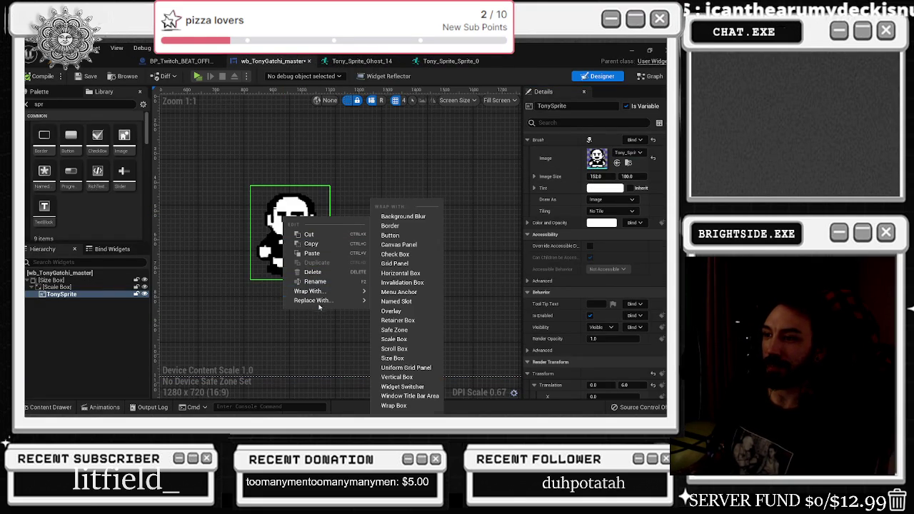
left_click(44, 407)
Reload the Tony_Sprite_Sprite_0 asset from disk through Asset Actions > Reload
left_click(44, 407)
right_click(234, 361)
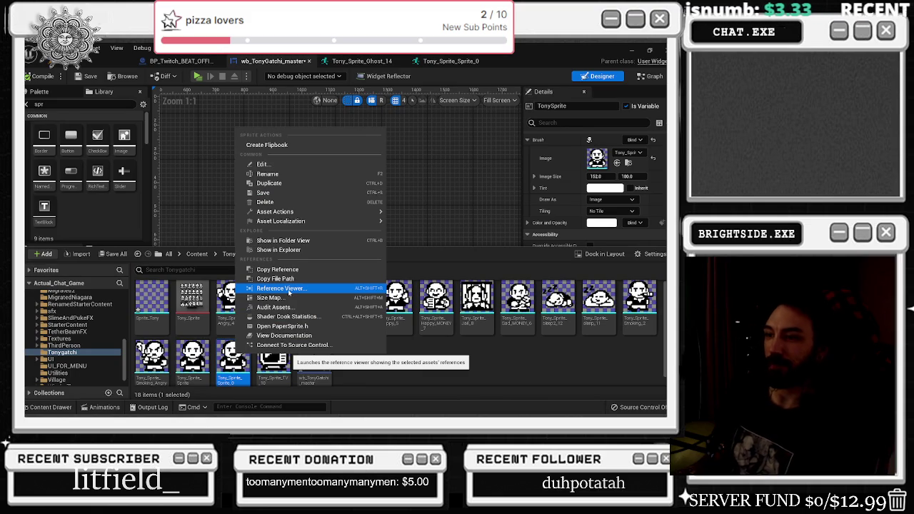
mouse_move(314, 211)
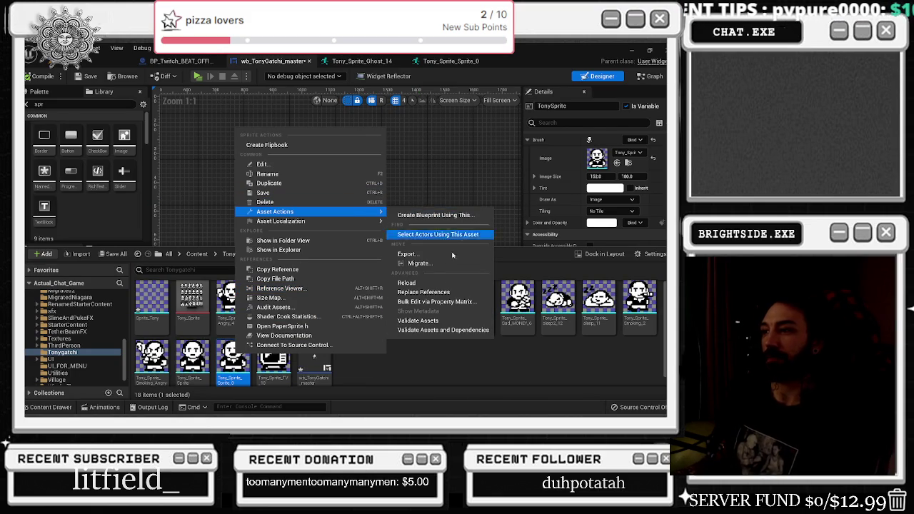
left_click(407, 283)
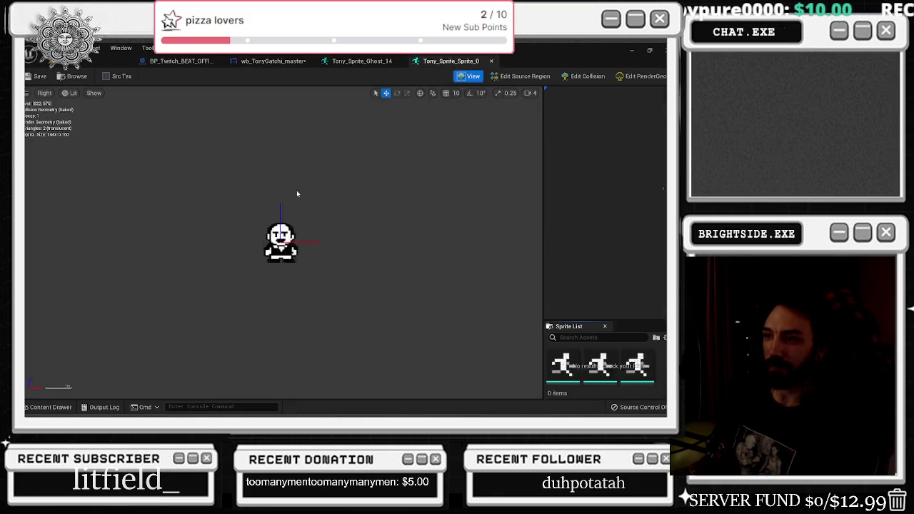
left_click(182, 60)
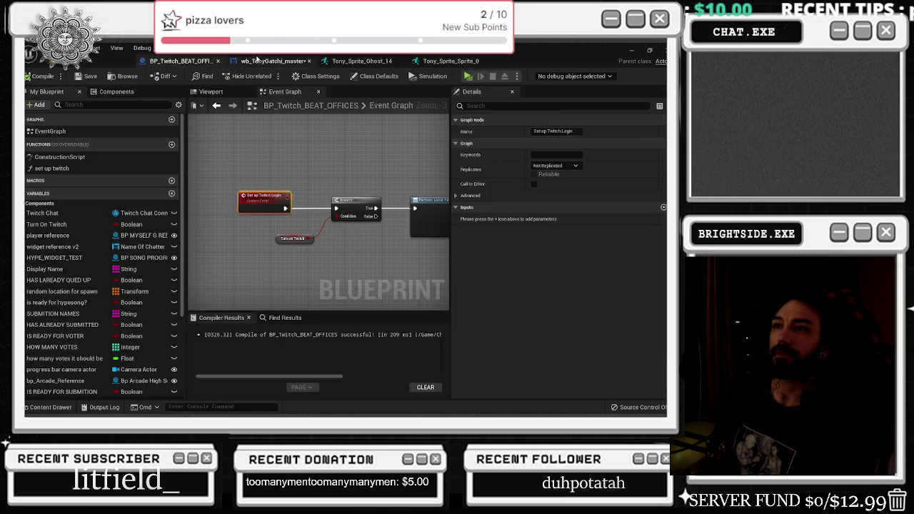
Drop a different Tonygatchi sprite onto TonySprite's Brush Image
left_click(273, 60)
scroll(314, 214, "down", 1)
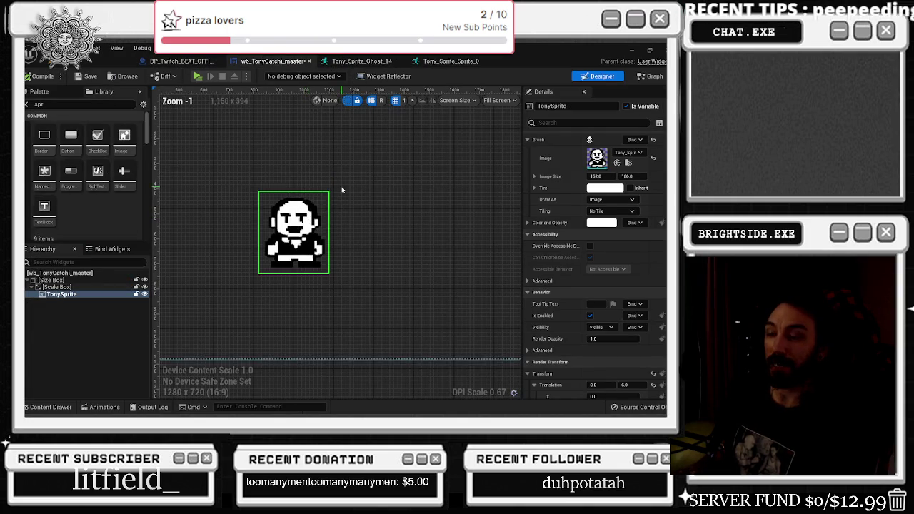
key("ctrl+space")
left_click_drag(194, 361, 597, 158)
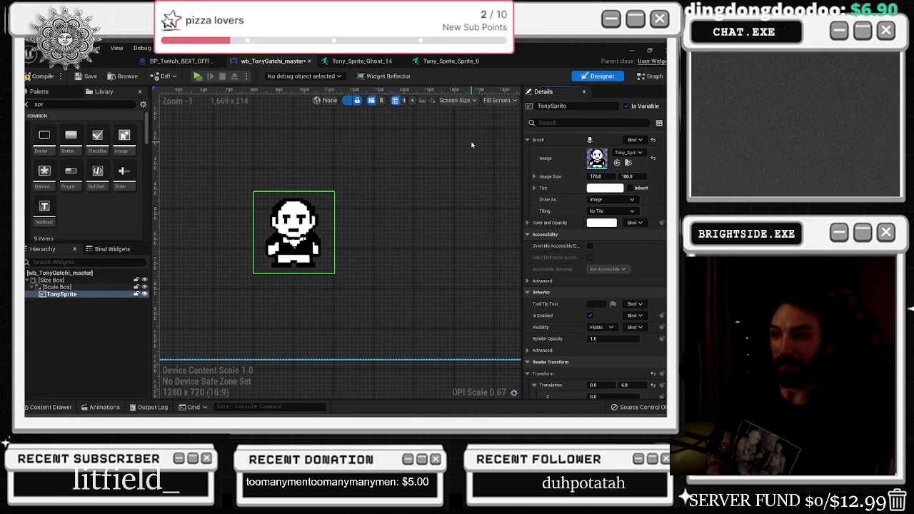
Undo and redo the image change to compare widths, ending at 176 by 100
key("ctrl+z")
key("ctrl+z")
key("ctrl+z")
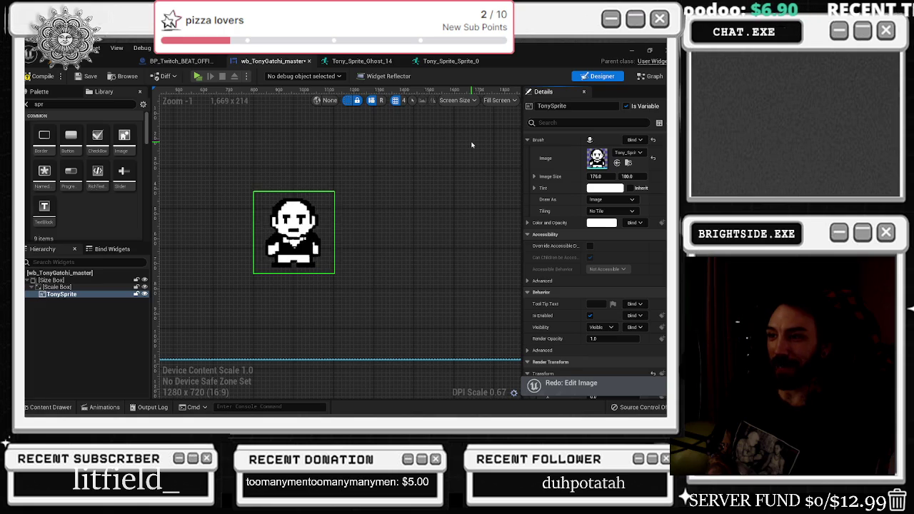
key("ctrl+y")
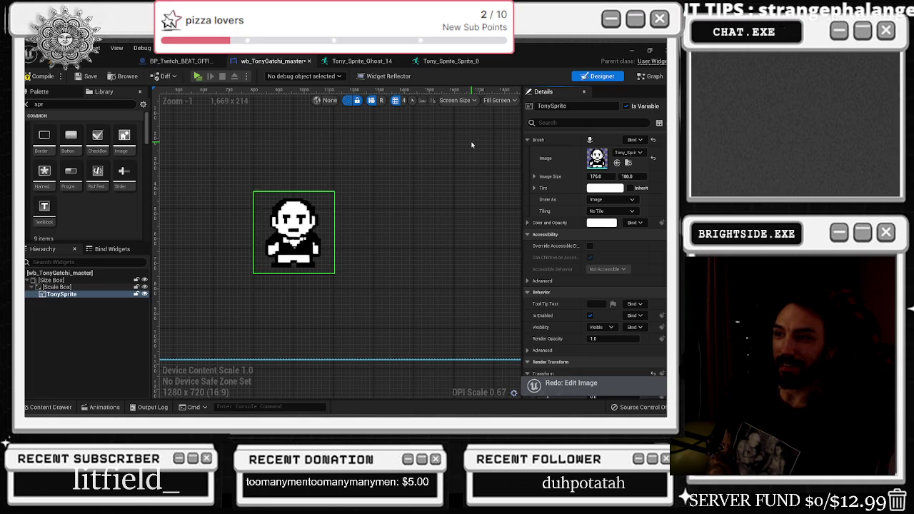
key("ctrl+z")
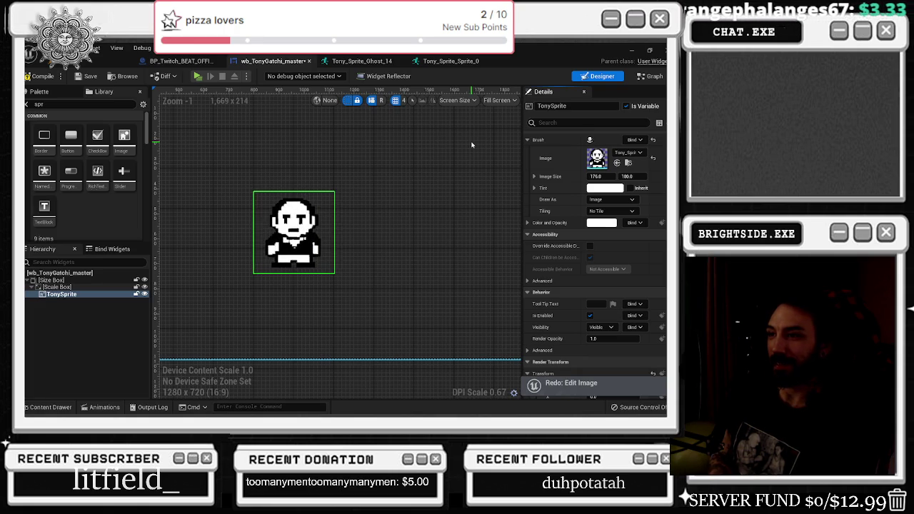
key("ctrl+y")
scroll(426, 211, "down", 5)
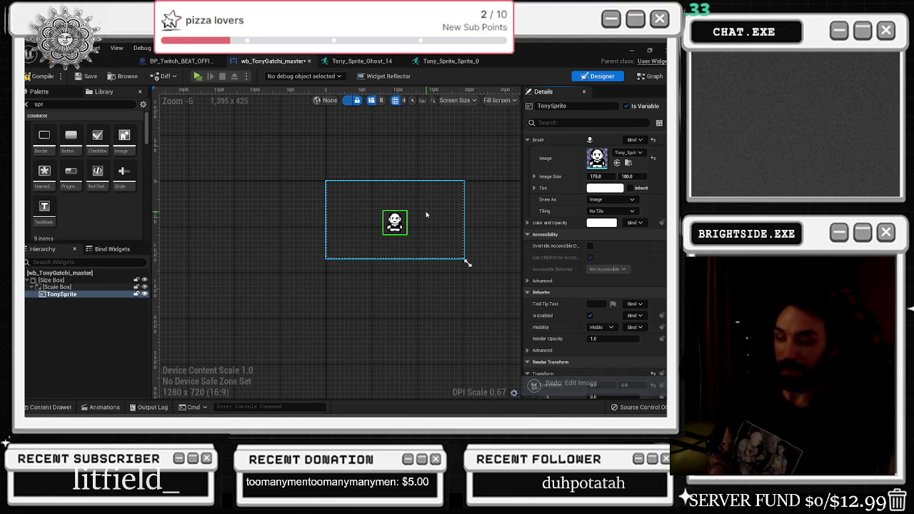
key("ctrl+y")
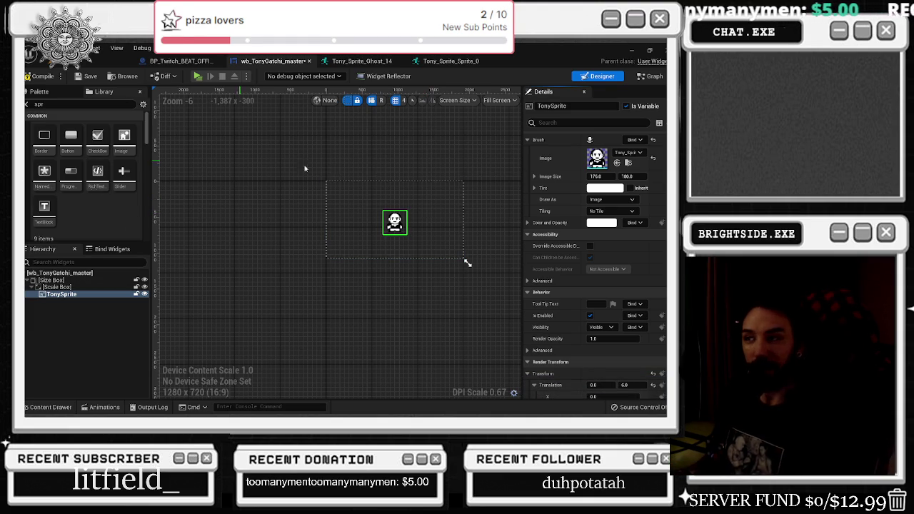
scroll(405, 219, "up", 1)
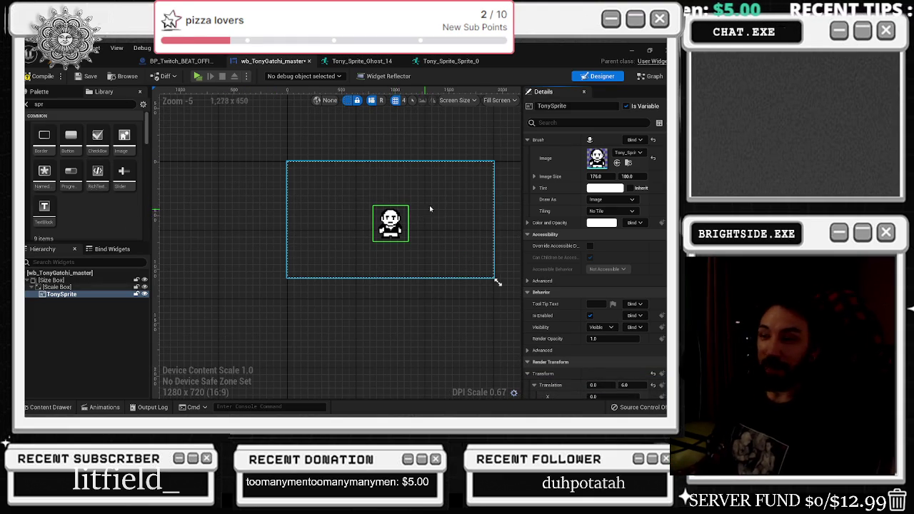
left_click(179, 61)
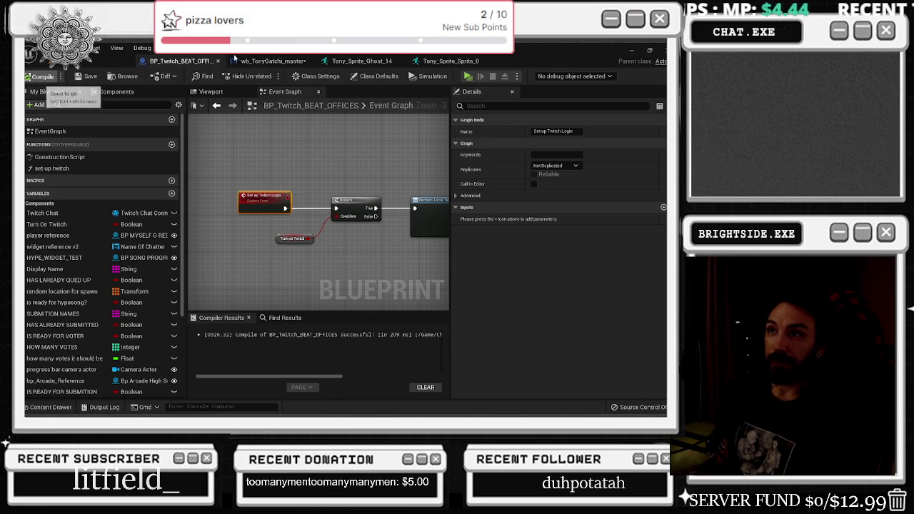
Look over the Tony_Sprite_Ghost_14 sheet and Tony_Sprite_Sprite_0 sprite, then switch to the YouTube window
left_click(271, 61)
left_click(349, 63)
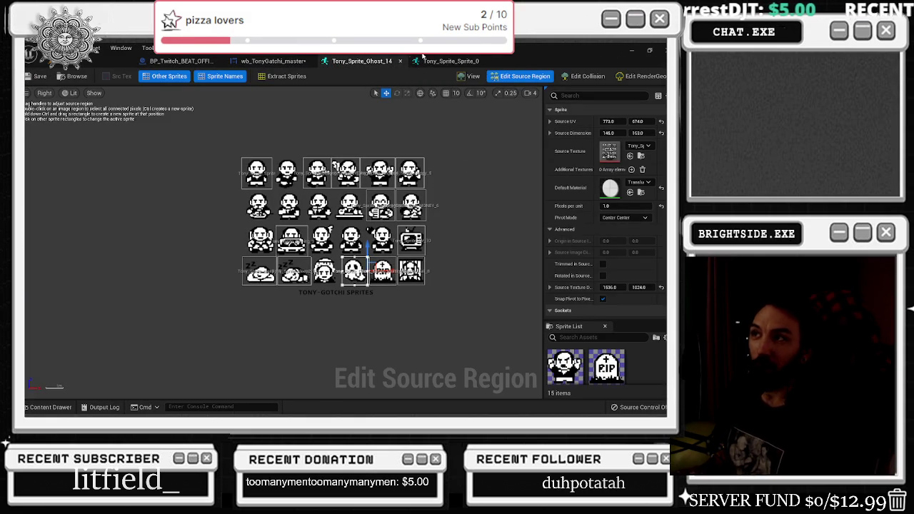
left_click(450, 61)
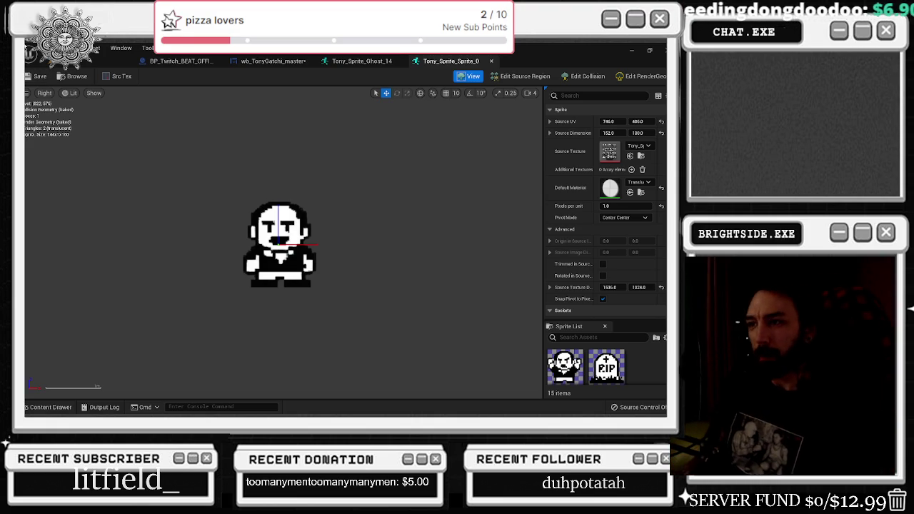
scroll(179, 221, "down", 1)
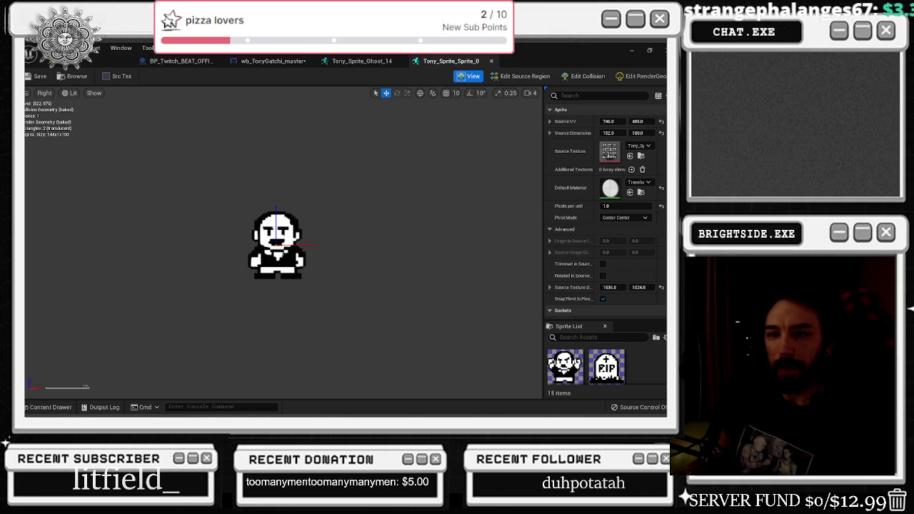
key("alt+Tab")
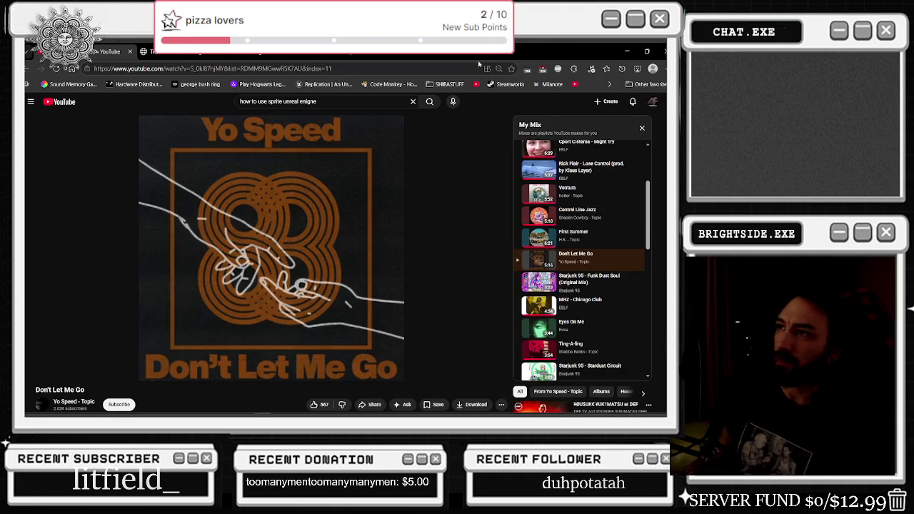
Leave YouTube and return to Unreal's BP_Twitch_BEAT_OFFICES blueprint
key("alt+Tab")
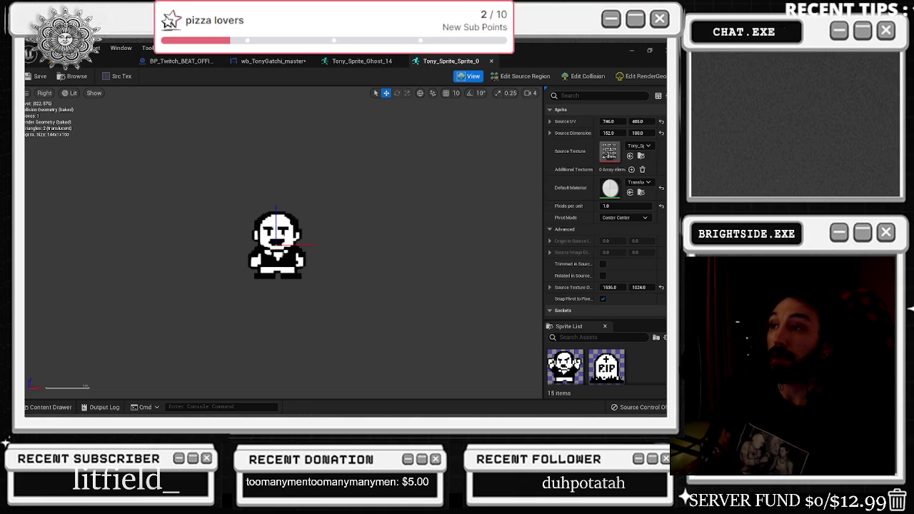
left_click(183, 63)
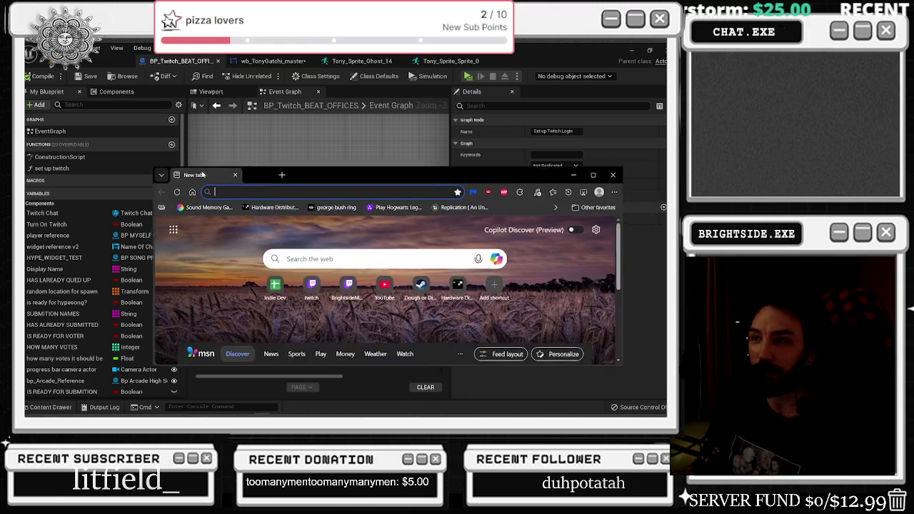
Search Google Images for 'sopranos crew name' and preview the Sopranos Wiki Soprano/Gualtieri Crew photo
type("sopranos crew n")
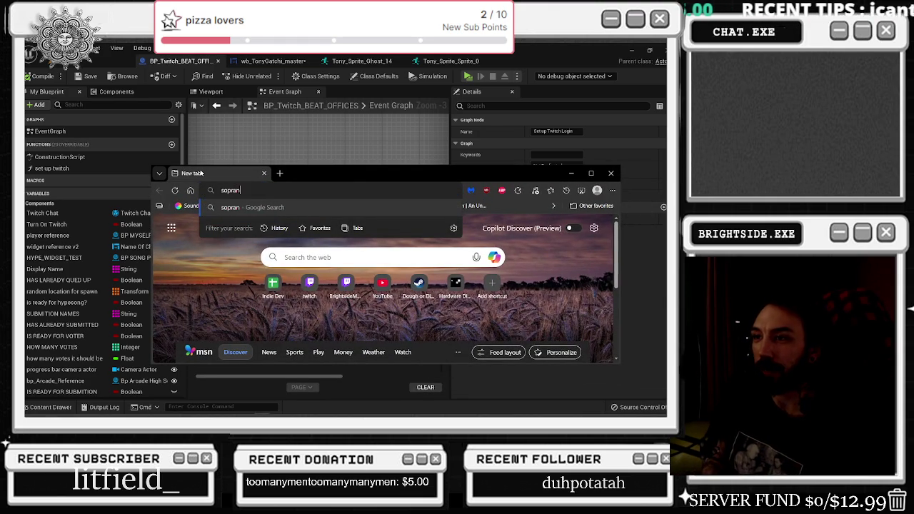
type("ame")
key("Return")
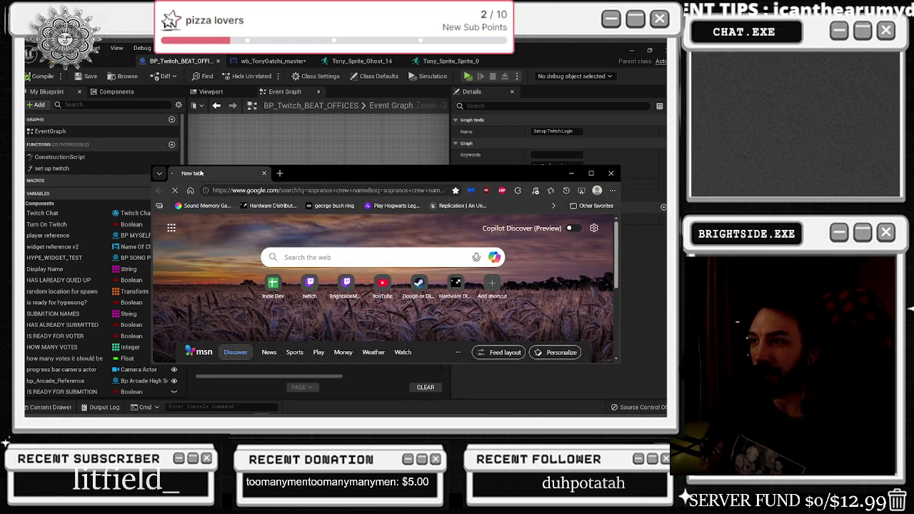
double_click(201, 173)
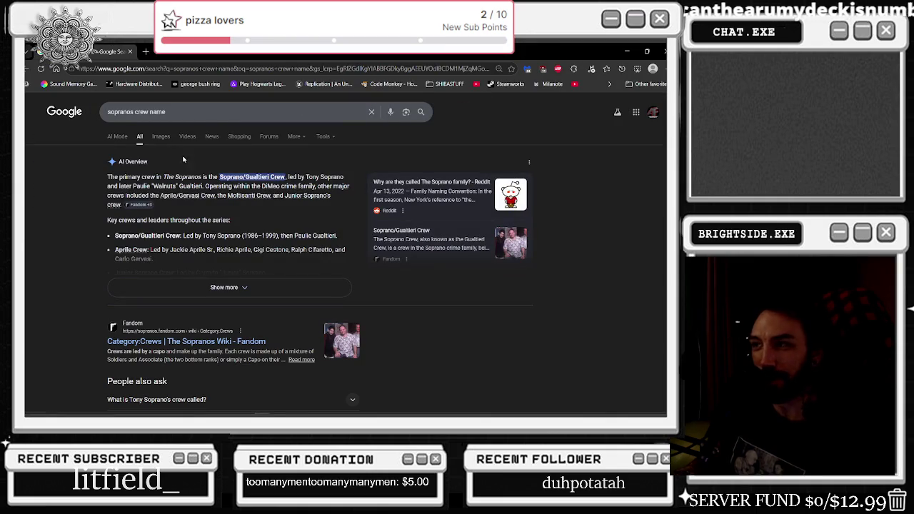
left_click(160, 137)
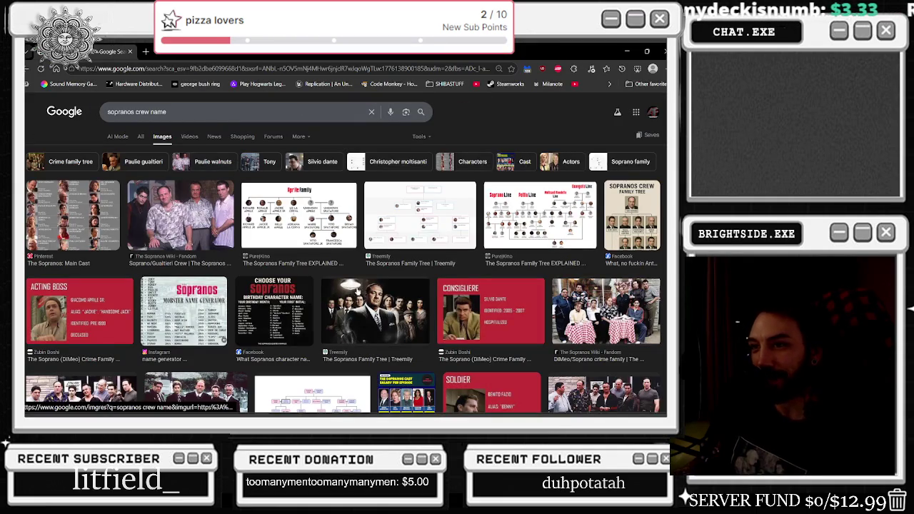
left_click(143, 207)
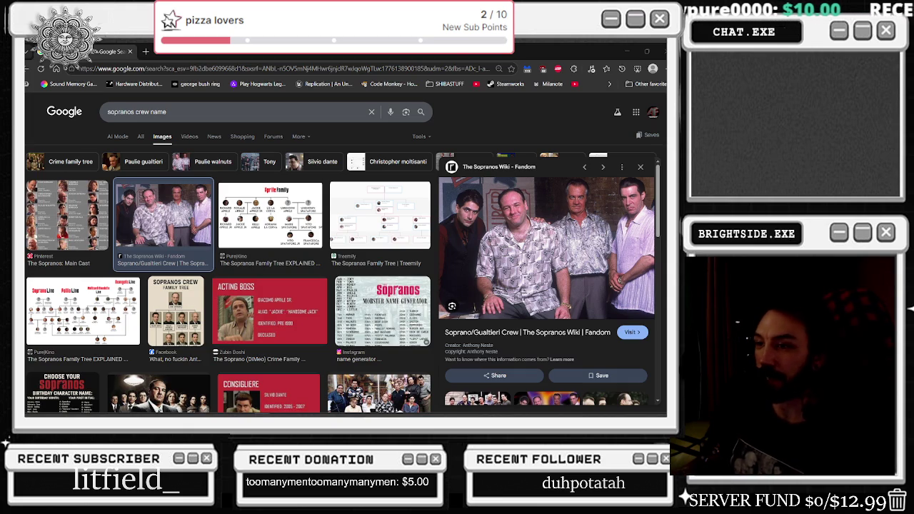
key("alt+Tab")
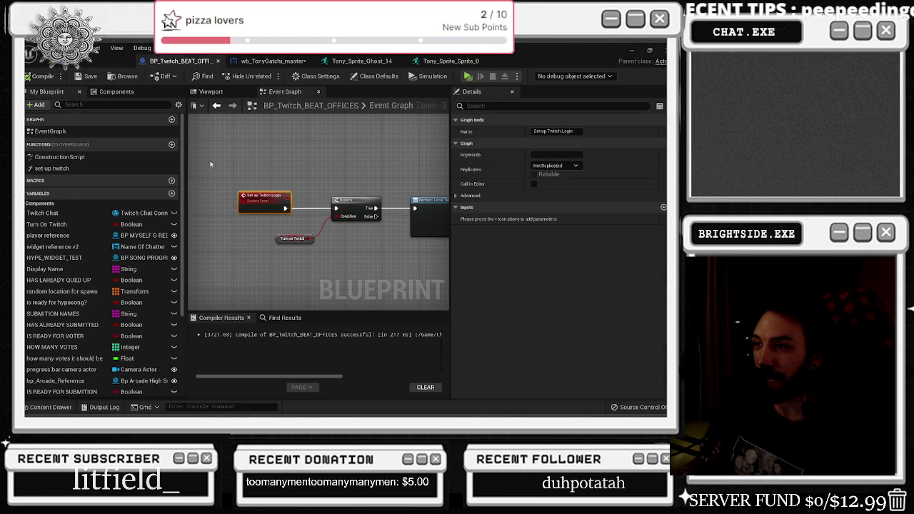
Bring up the wb_TonyGatchi_master designer again and zoom its canvas
left_click(100, 61)
left_click(182, 61)
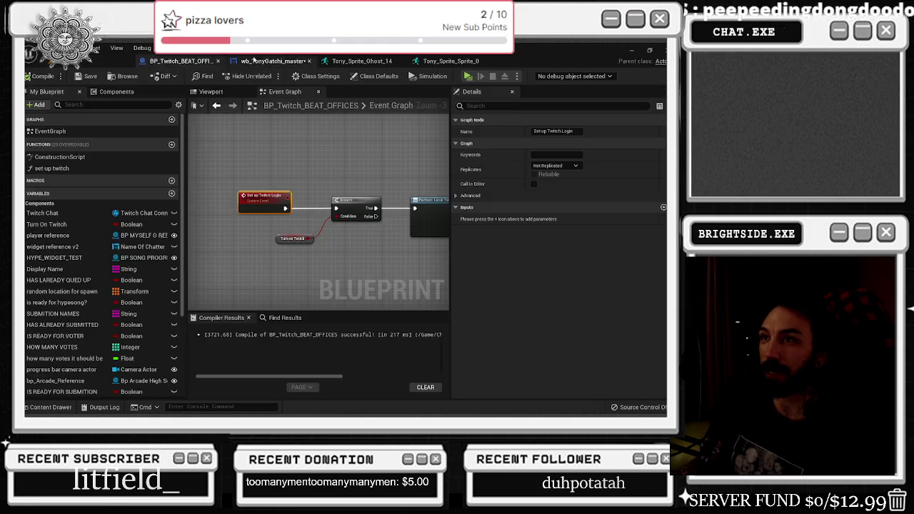
left_click(264, 61)
scroll(385, 319, "up", 1)
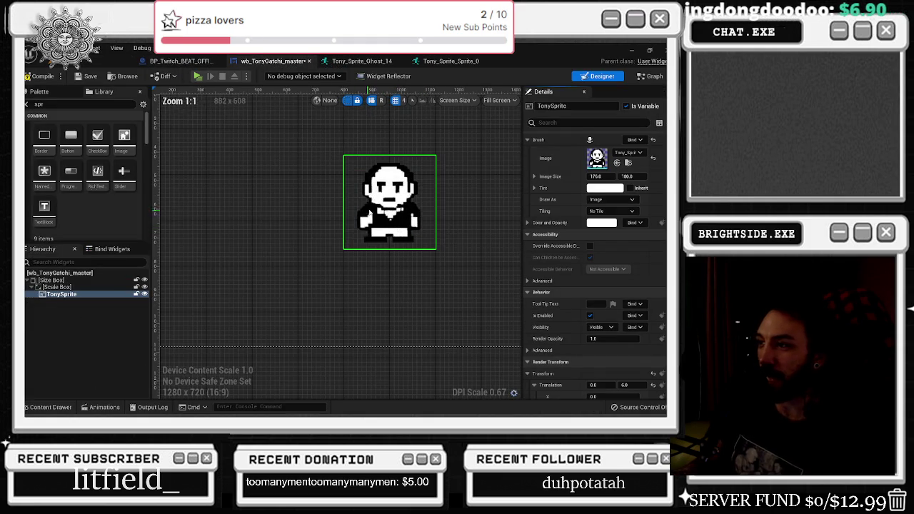
scroll(468, 232, "down", 2)
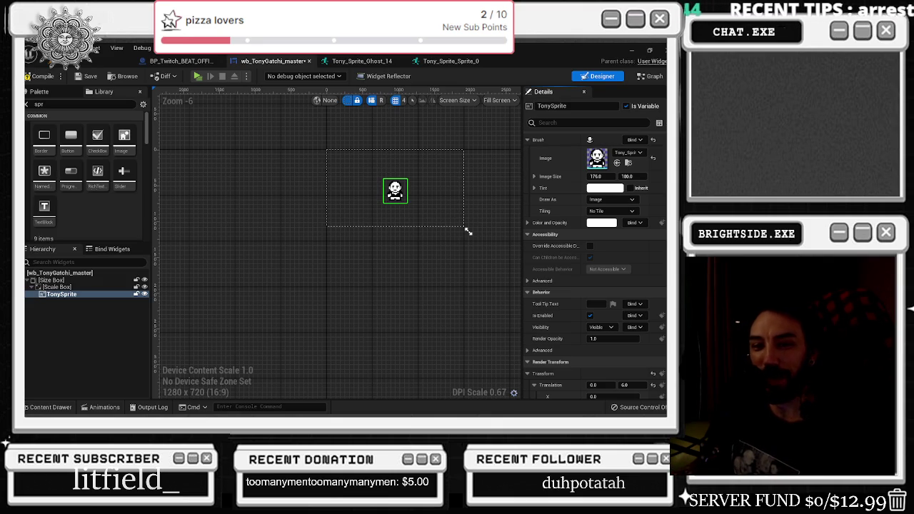
key("alt+Tab")
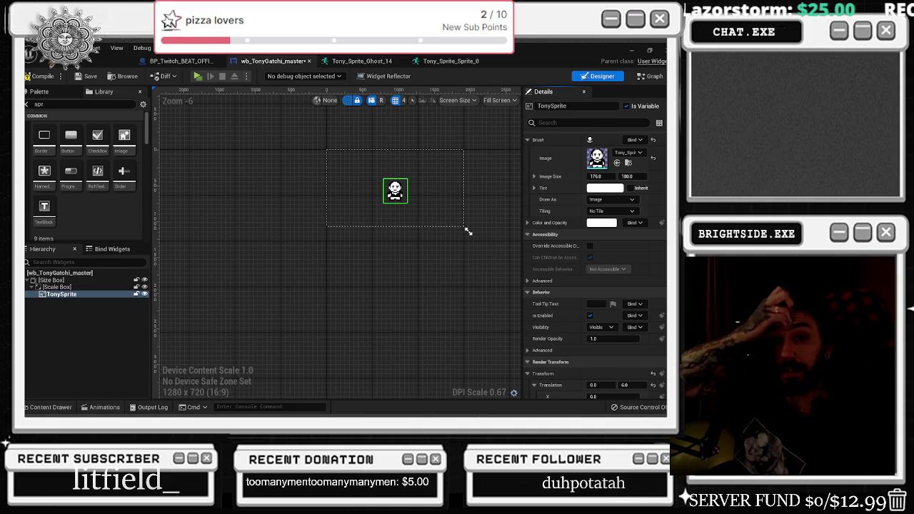
Bring the ChatGPT window over the editor, maximize it, and flip between the two sprite-sheet versions
left_click_drag(667, 207, 522, 143)
left_click(533, 150)
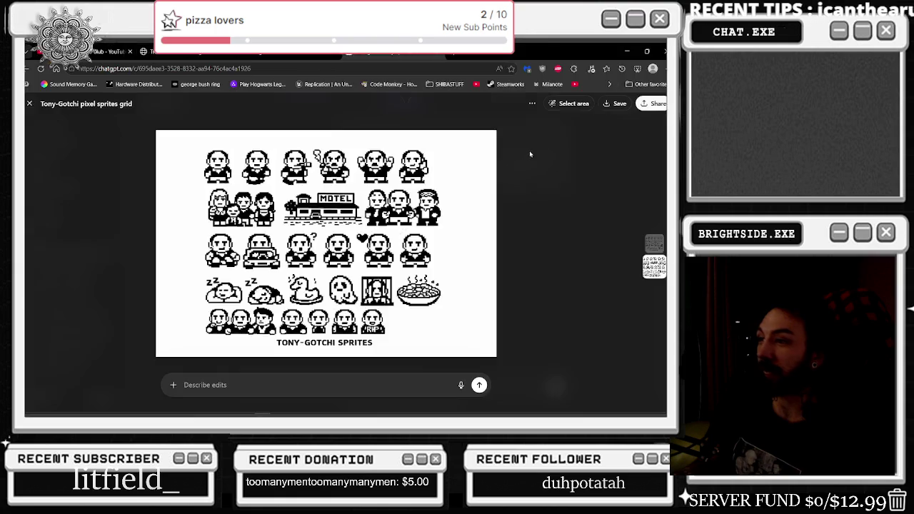
key("Left")
key("Right")
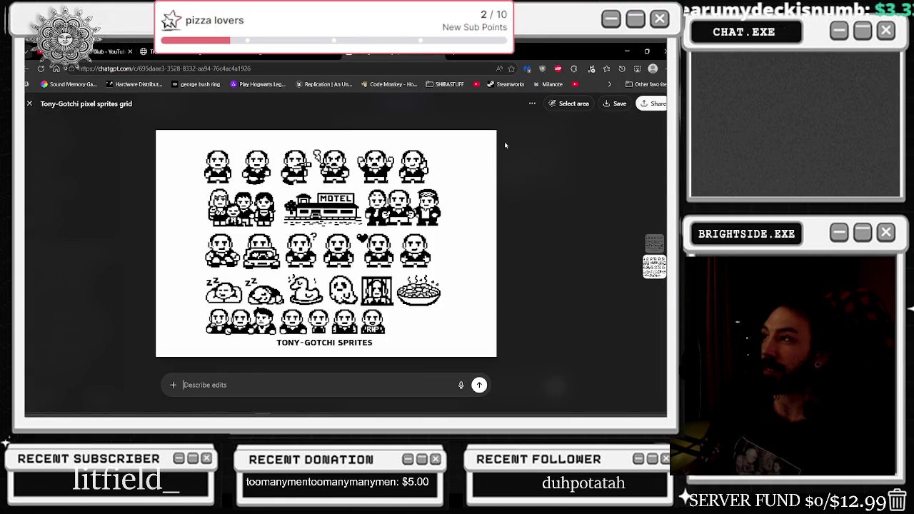
Check the image's extra options, then type the edit request 'can you give it to me as a vector pls'
left_click(536, 103)
left_click(536, 103)
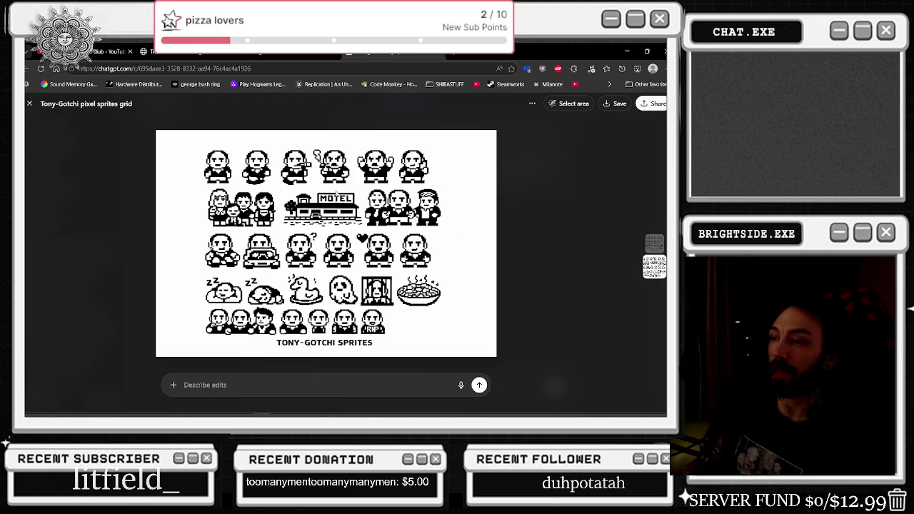
left_click(228, 389)
type("ca")
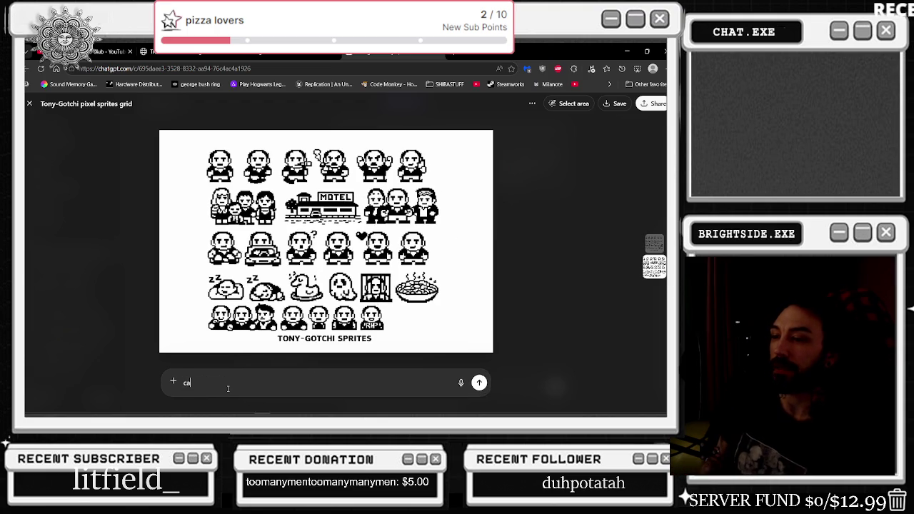
type("n you give it to me")
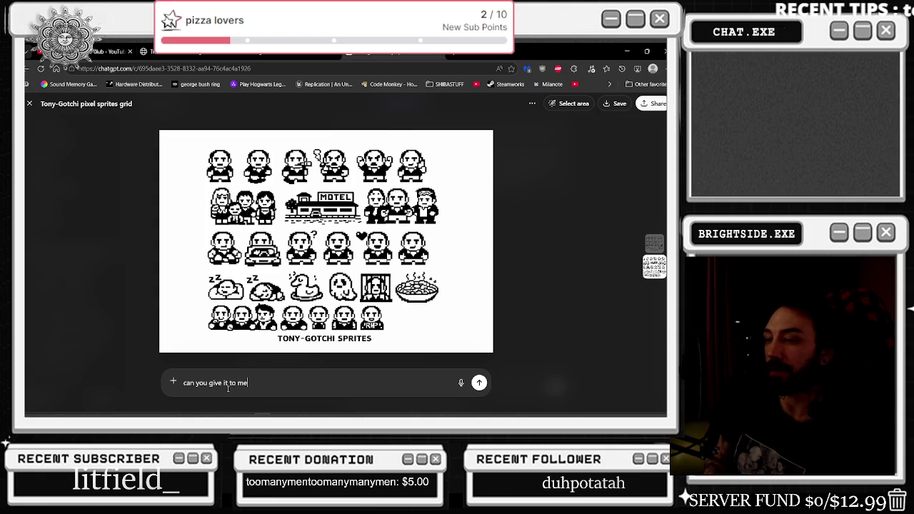
type(" as a vectoir")
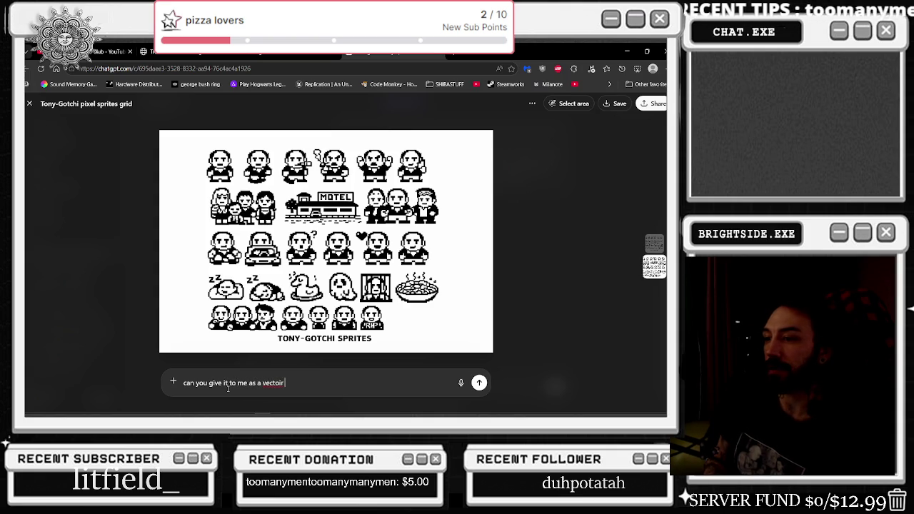
type(" pls")
Send the vector request, then minimize Chrome to reveal Unreal's wb_TonyGatchi_master designer
key("Return")
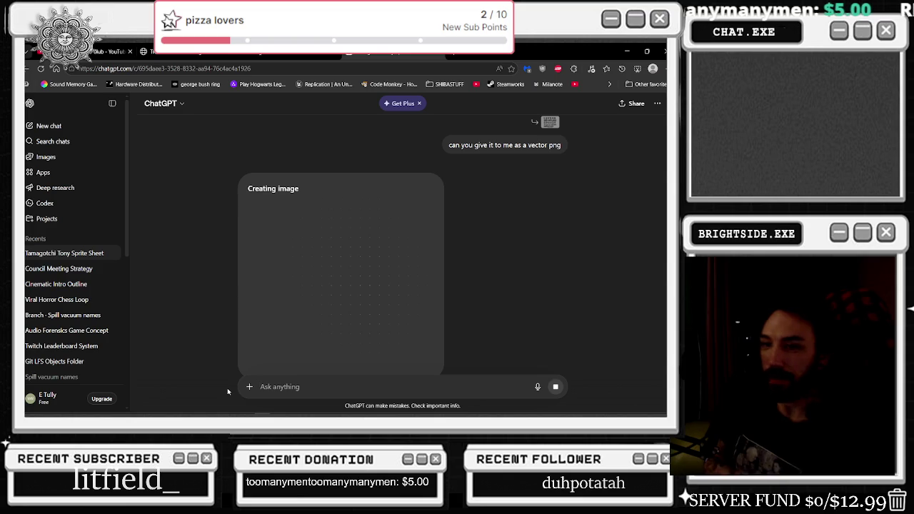
scroll(372, 236, "down", 1)
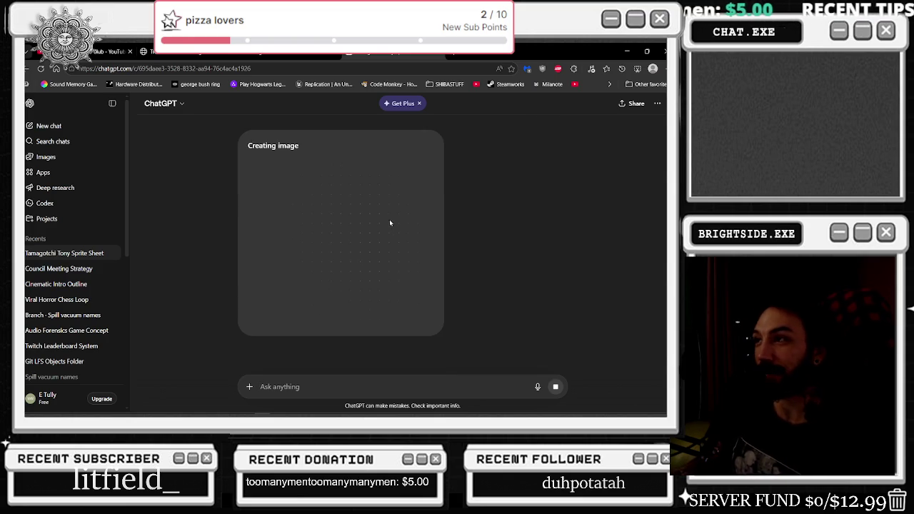
key("super+Down")
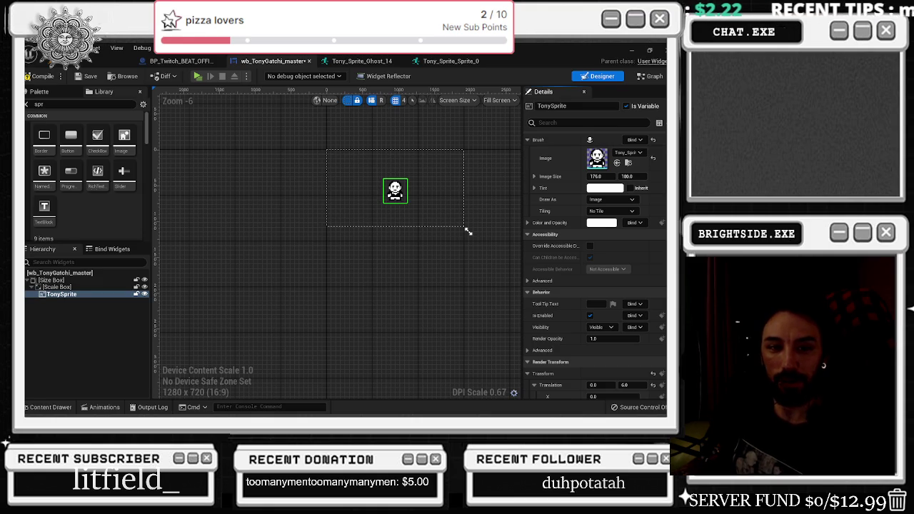
Maximize ChatGPT, view the new sprite collection and the earlier sheet at full size, then minimize the browser
key("alt+Tab")
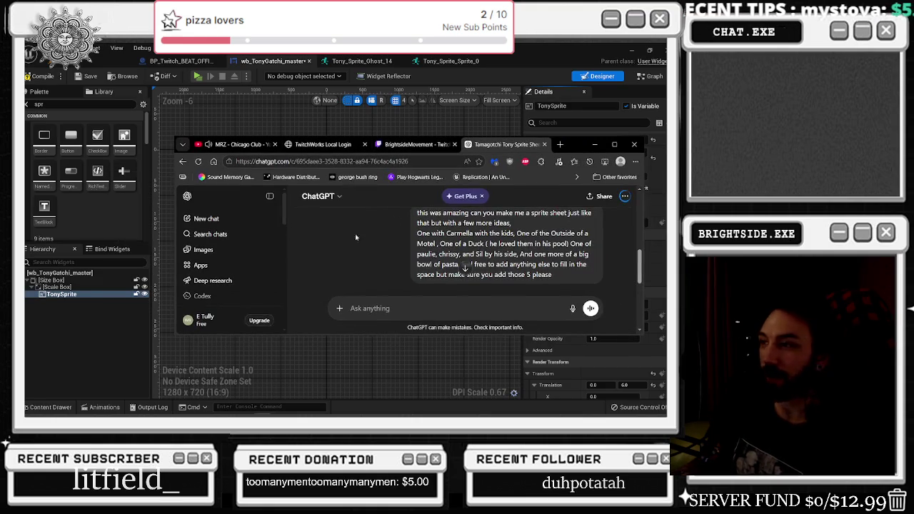
left_click(615, 144)
left_click(366, 277)
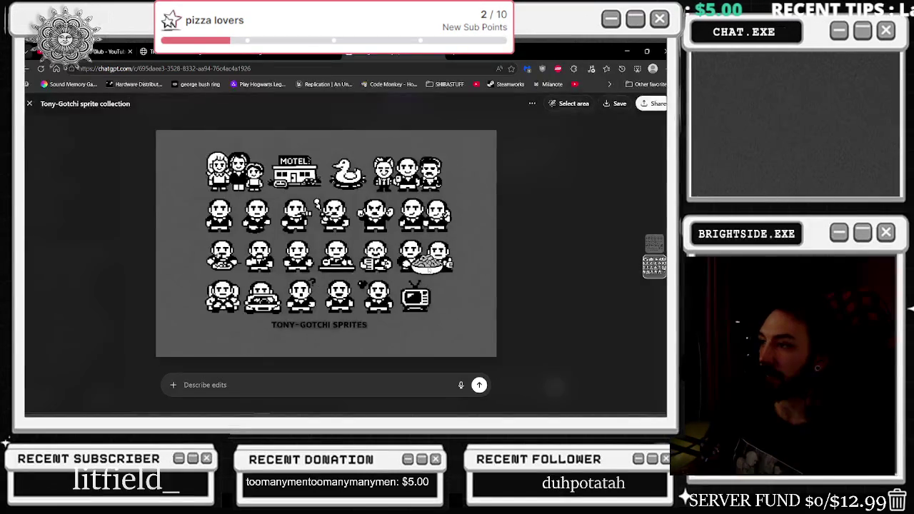
mouse_move(318, 257)
left_mouse_down()
mouse_move(249, 289)
mouse_move(290, 251)
mouse_move(390, 298)
mouse_move(333, 194)
left_mouse_up()
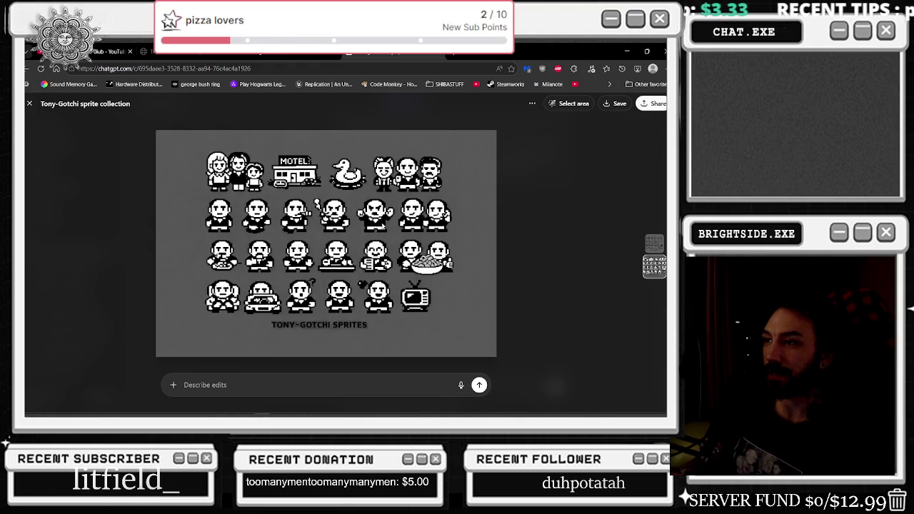
key("Escape")
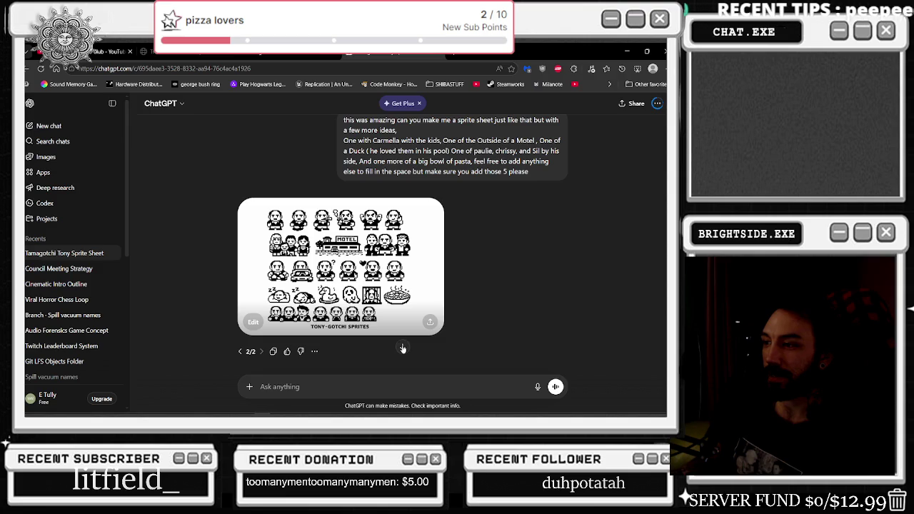
left_click(395, 283)
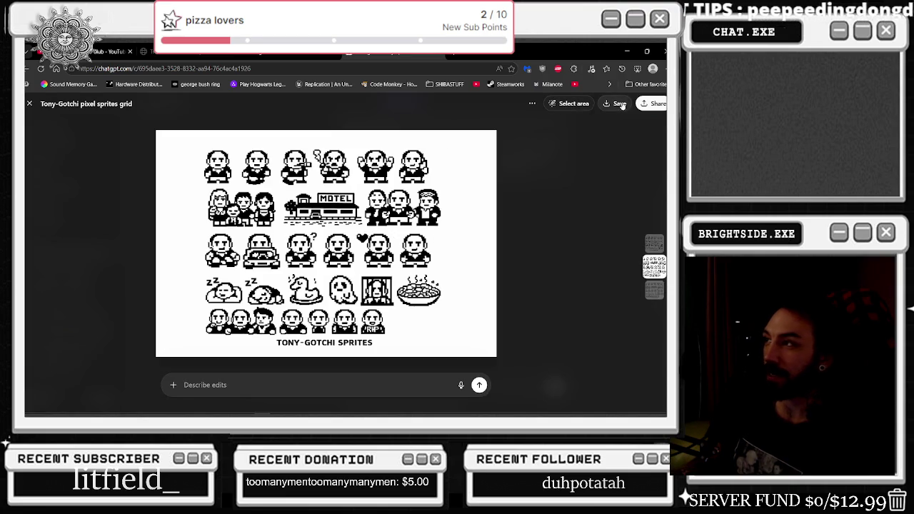
left_click(625, 54)
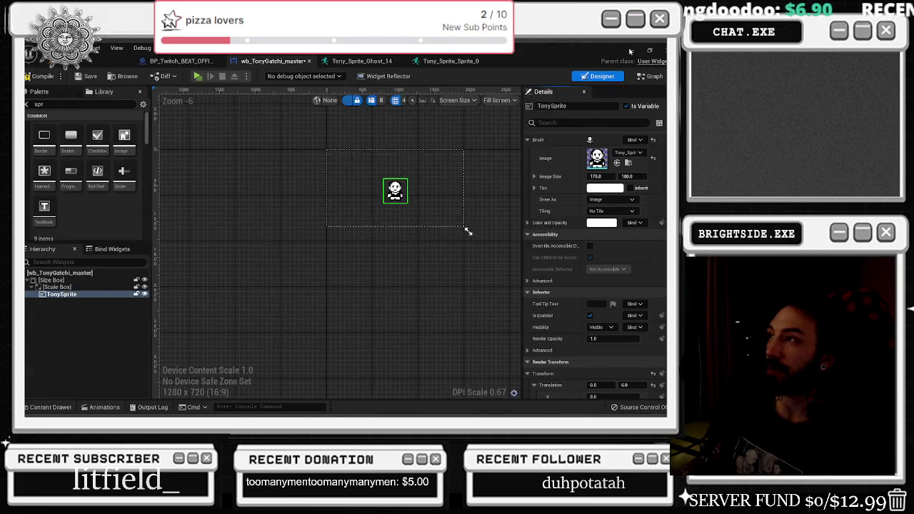
Compare the sprite-sheet versions: older pixel grid, dark Tony Soprano art and the wider mafia moments image
left_click(625, 54)
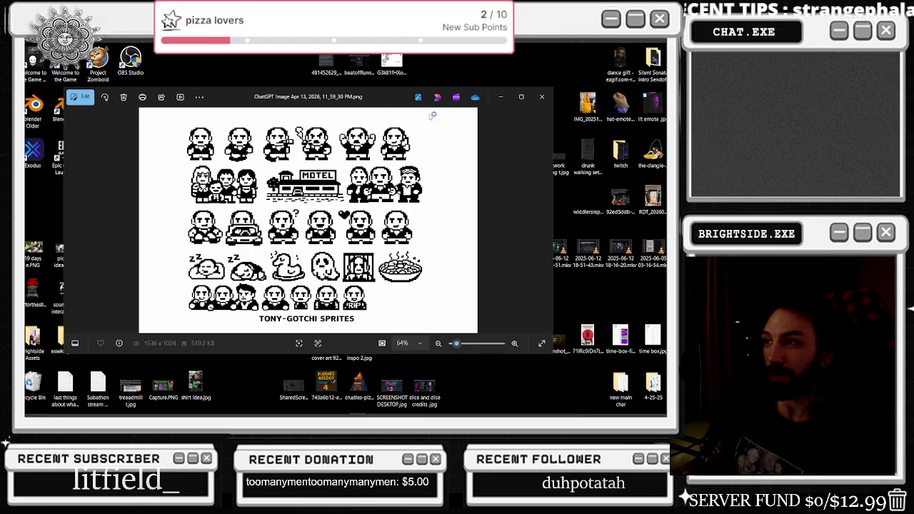
key("alt+Tab")
key("alt+Tab")
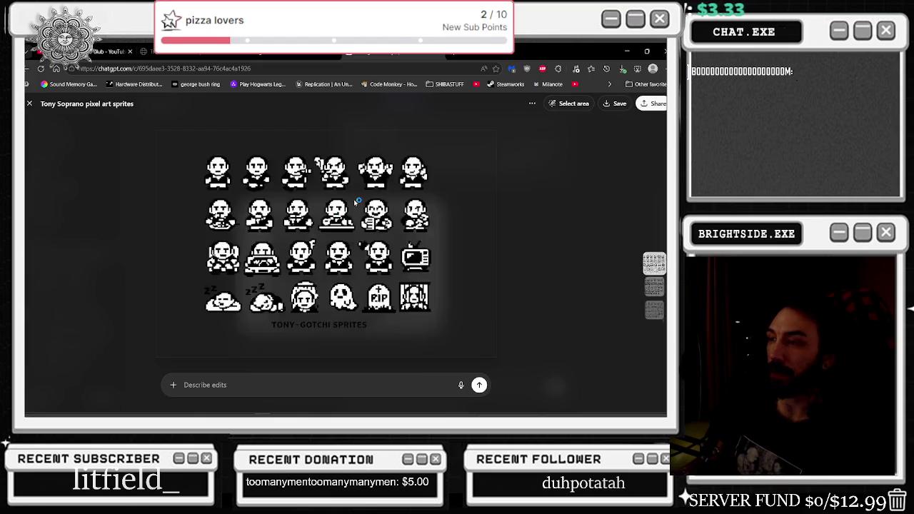
left_click(659, 243)
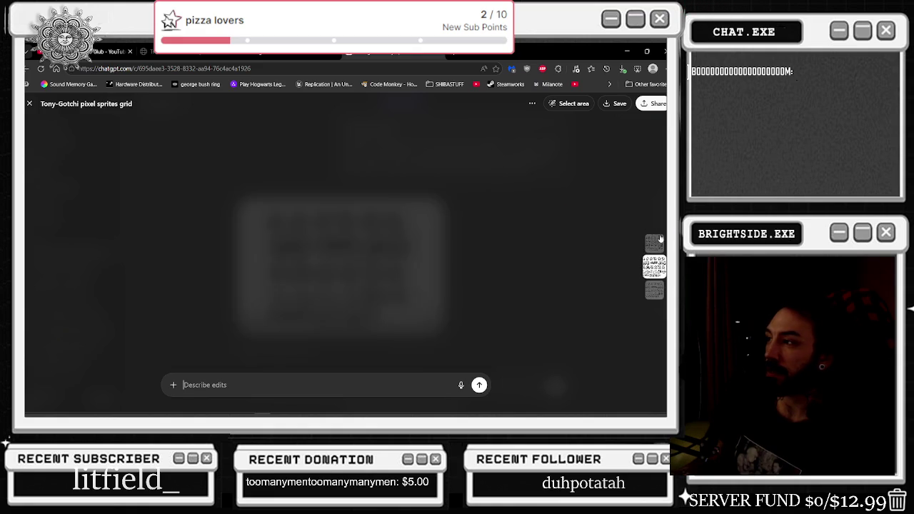
left_click(654, 267)
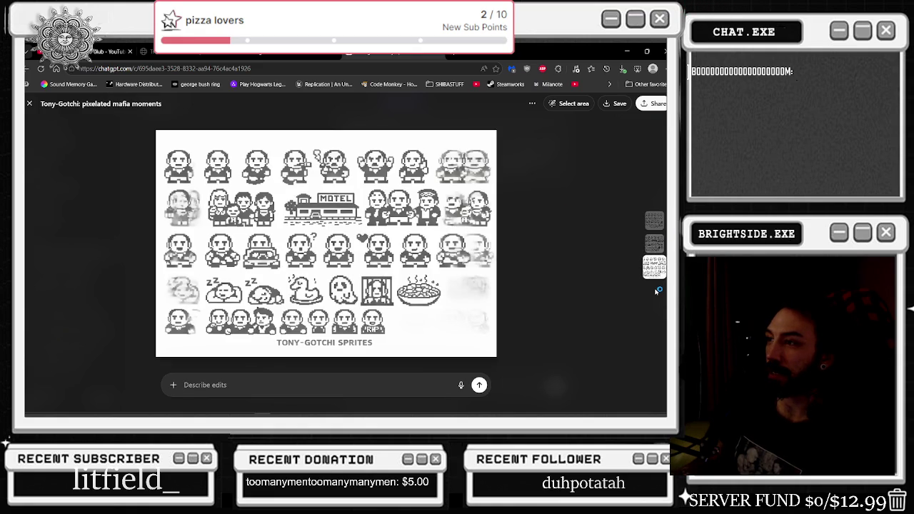
left_click(658, 240)
left_click(658, 246)
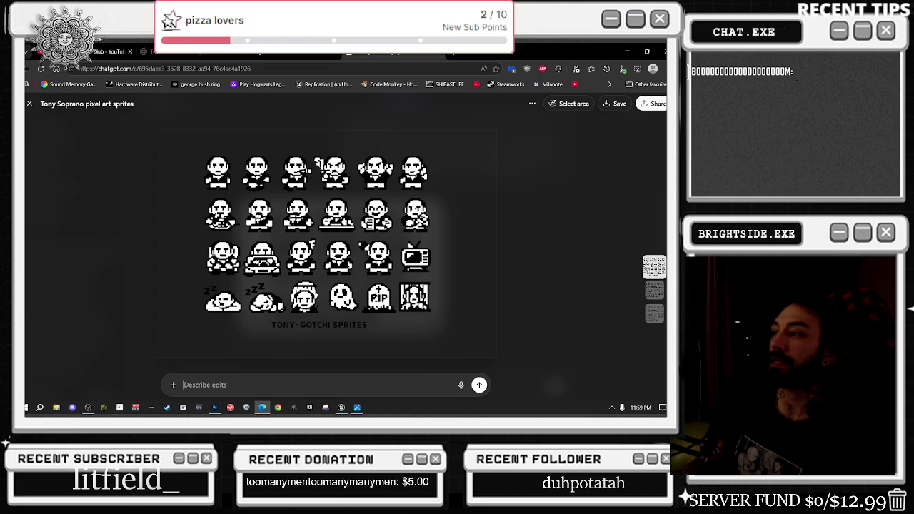
left_click(655, 291)
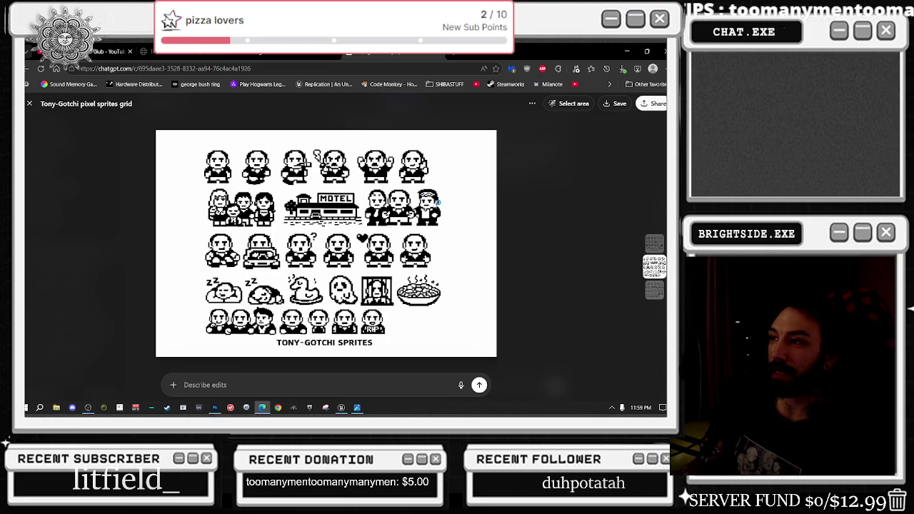
left_click(656, 293)
key("Escape")
Switch to reply 1/2, open the Tony-Gotchi sprite collection, save it as PNG, and minimize the browser
left_click(240, 351)
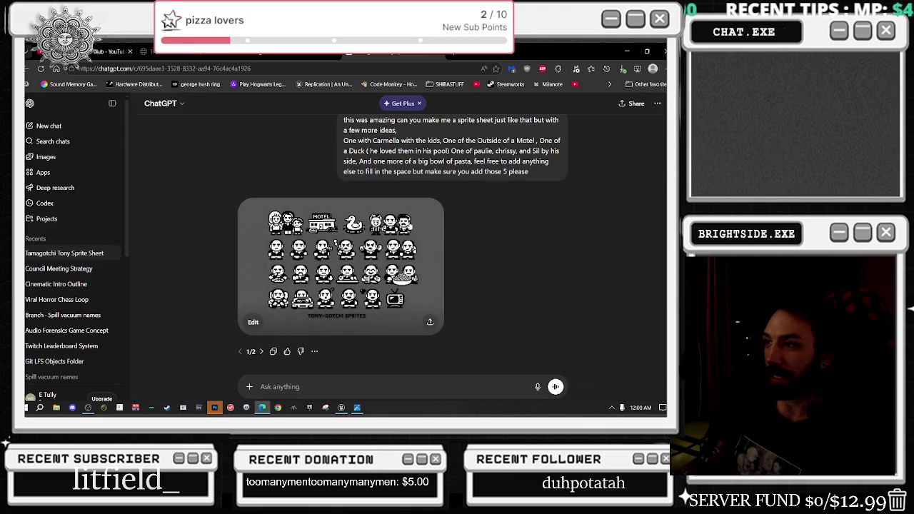
left_click(335, 245)
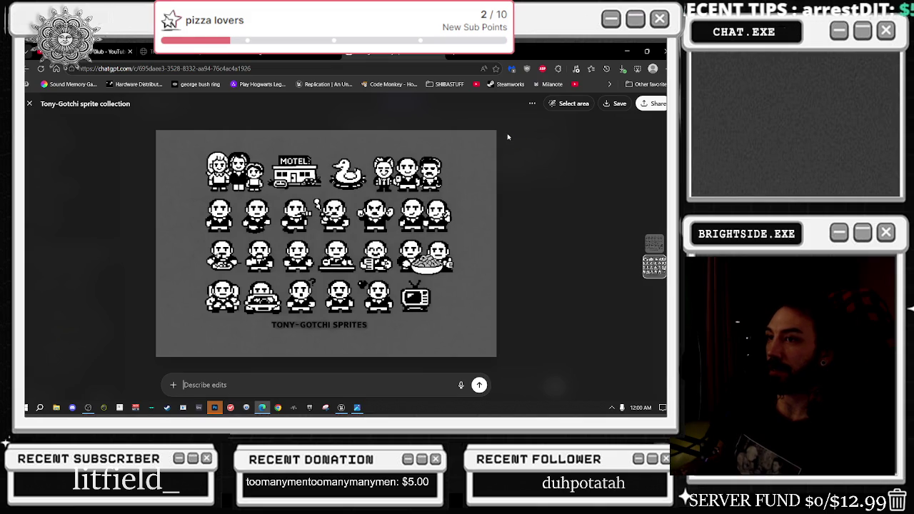
left_click(618, 105)
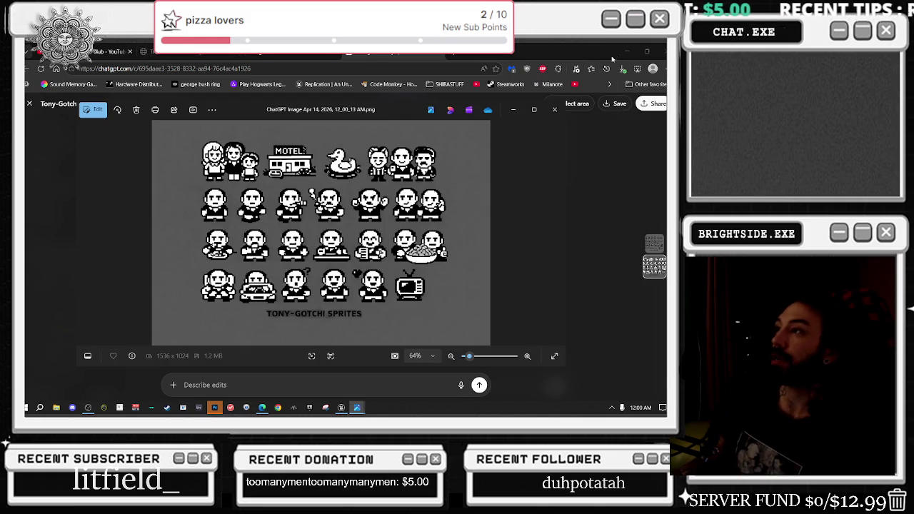
left_click(626, 52)
Minimize Unreal, bring Photoshop forward, and close the Photos viewer
left_click(214, 408)
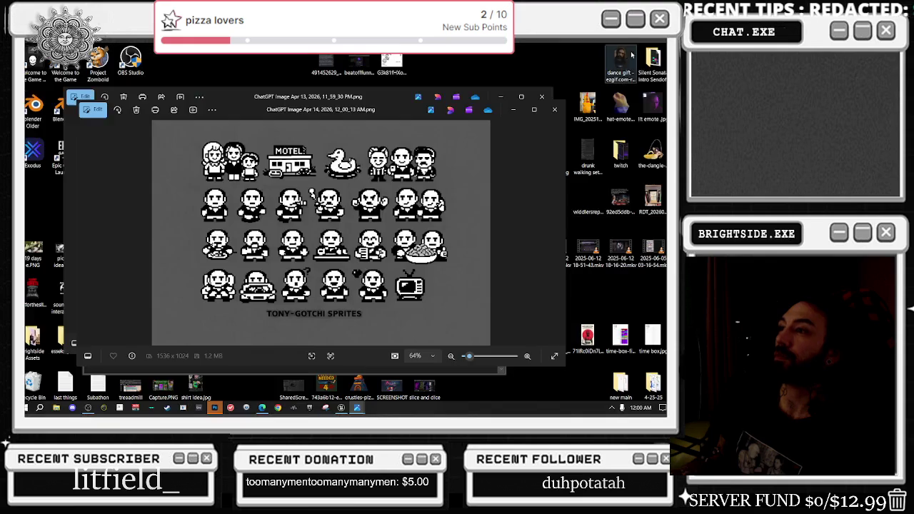
left_click(214, 408)
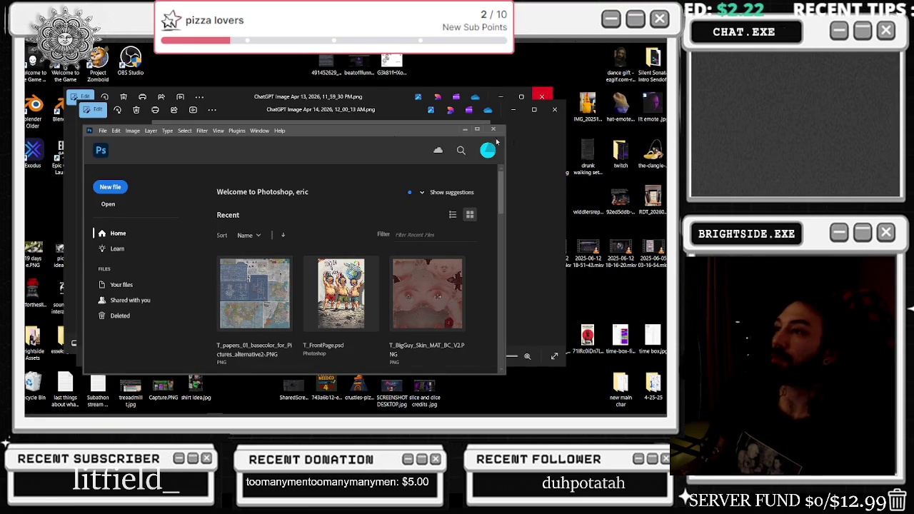
left_click(533, 154)
key("alt+Tab")
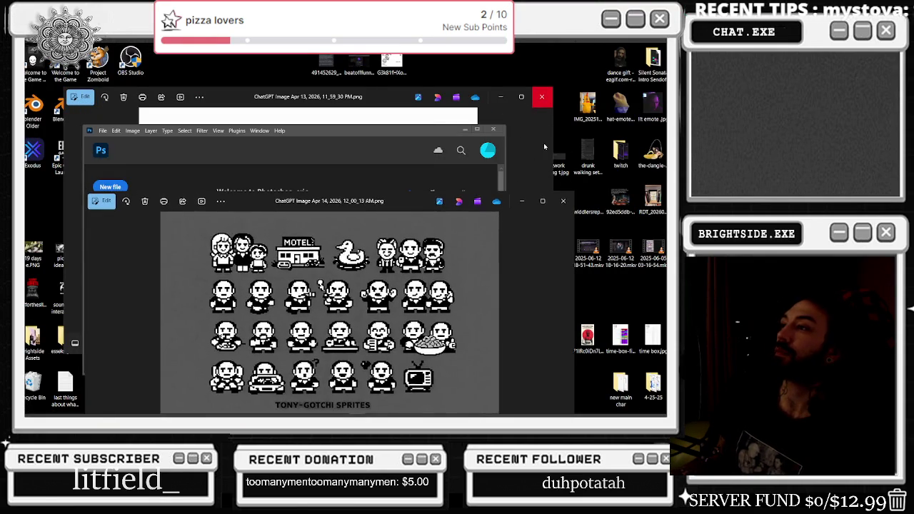
left_click(541, 98)
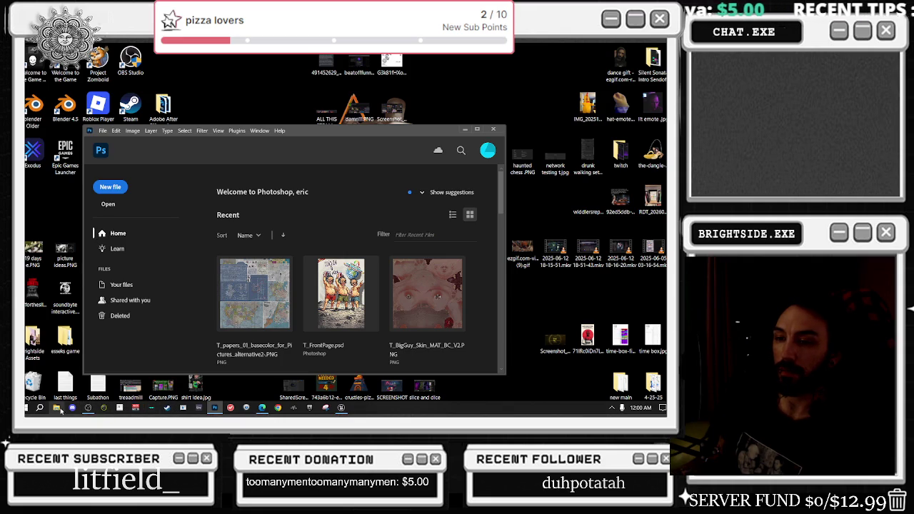
Open the Apr 13 ChatGPT Image PNG from Downloads in Photoshop
left_click(56, 408)
left_click(311, 197)
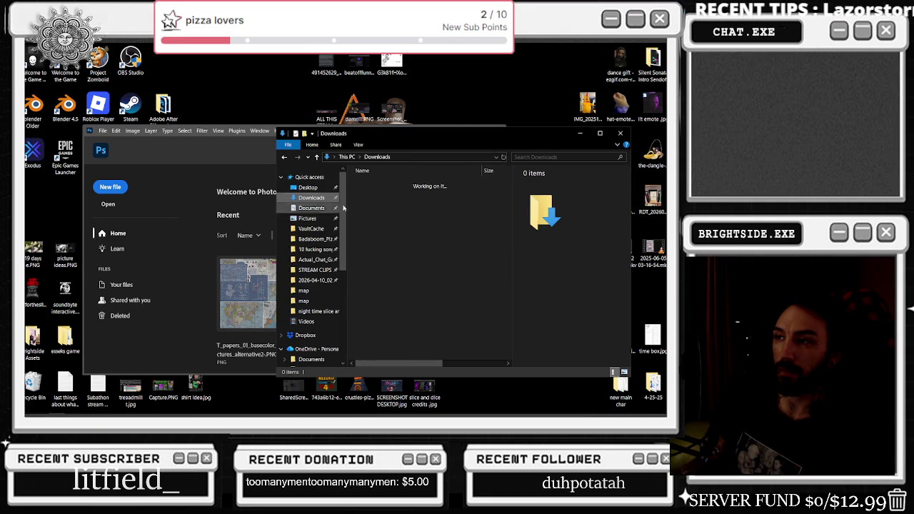
left_click(417, 195)
left_click(394, 215)
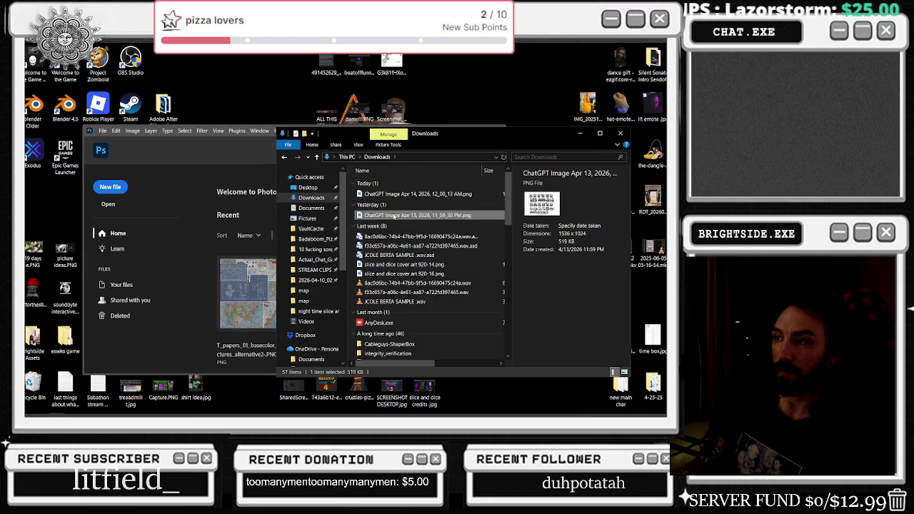
double_click(406, 215)
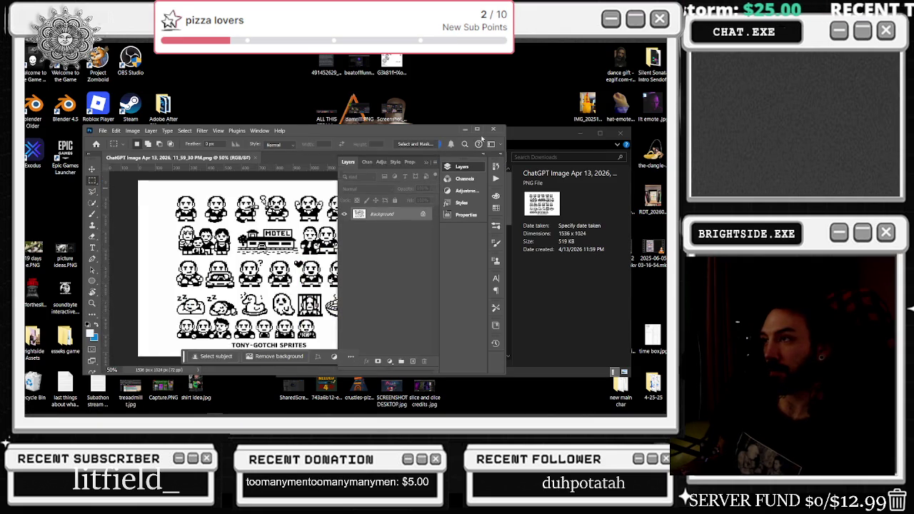
Undo Remove Background to restore the white background, then start unlocking the Background layer
scroll(323, 247, "up", 3)
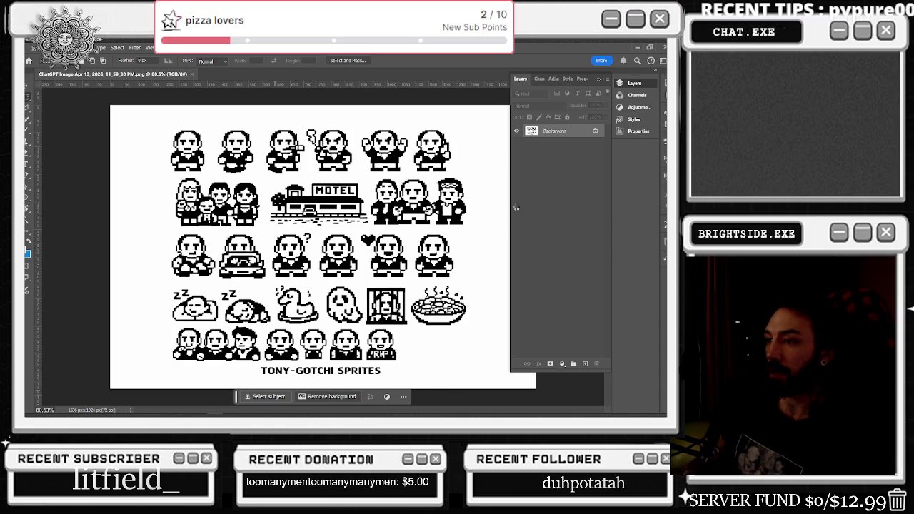
key("ctrl+z")
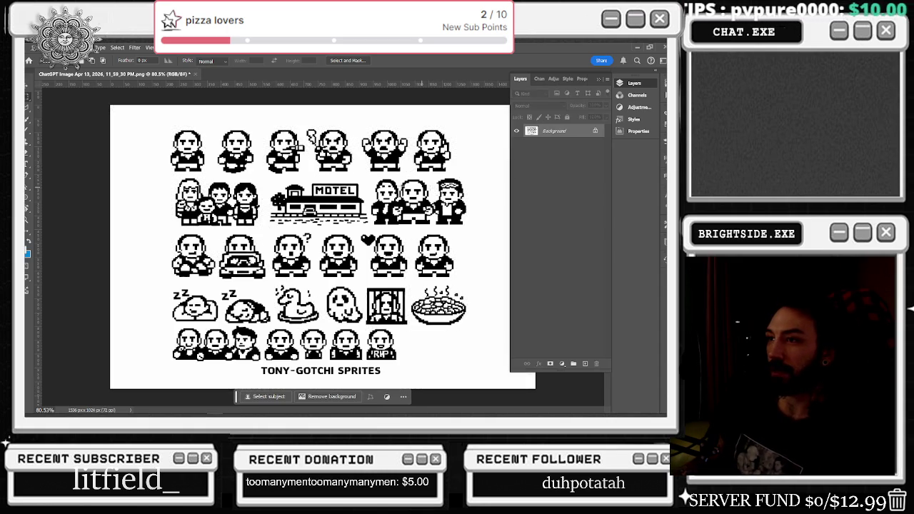
double_click(561, 135)
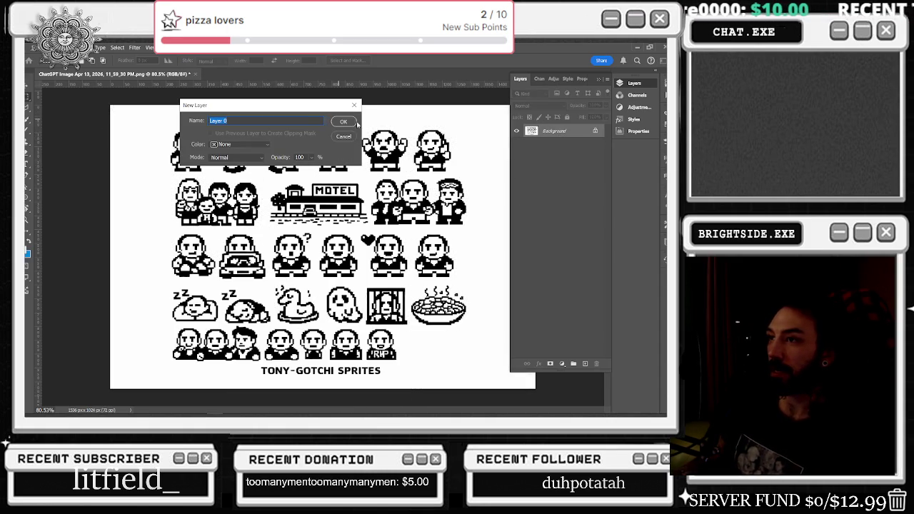
Confirm Layer 0, try a Blend If setting to drop the white background, then cancel it
left_click(350, 123)
right_click(412, 124)
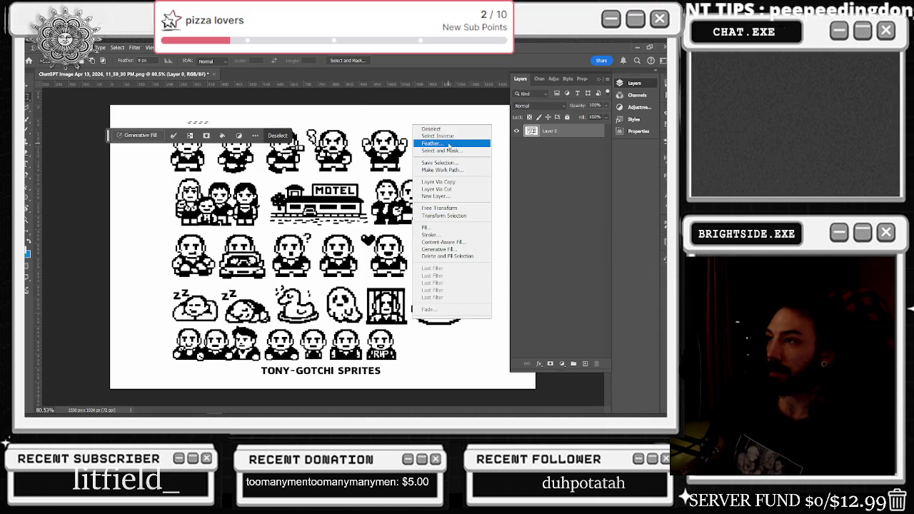
right_click(564, 139)
left_click(598, 223)
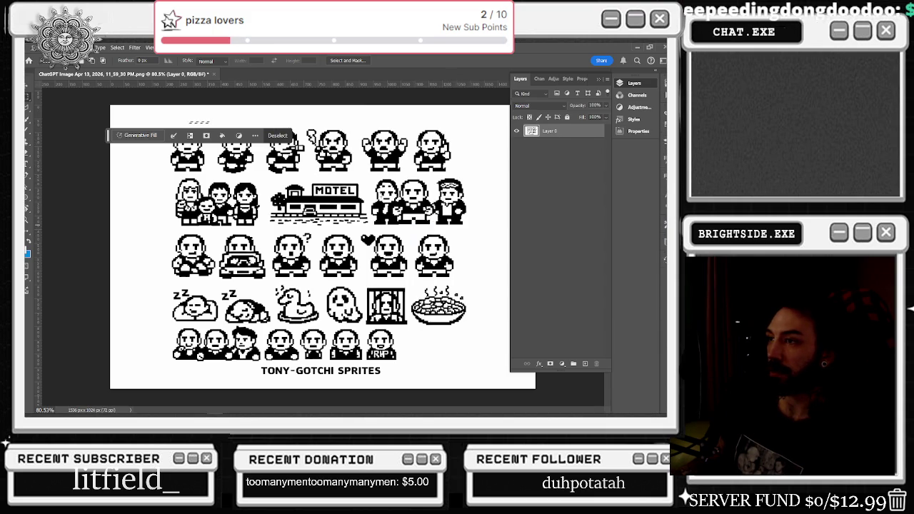
left_click_drag(316, 144, 402, 122)
mouse_move(584, 283)
left_mouse_down()
mouse_move(590, 266)
mouse_move(586, 274)
left_mouse_up()
key("alt+Tab")
key("alt+Tab")
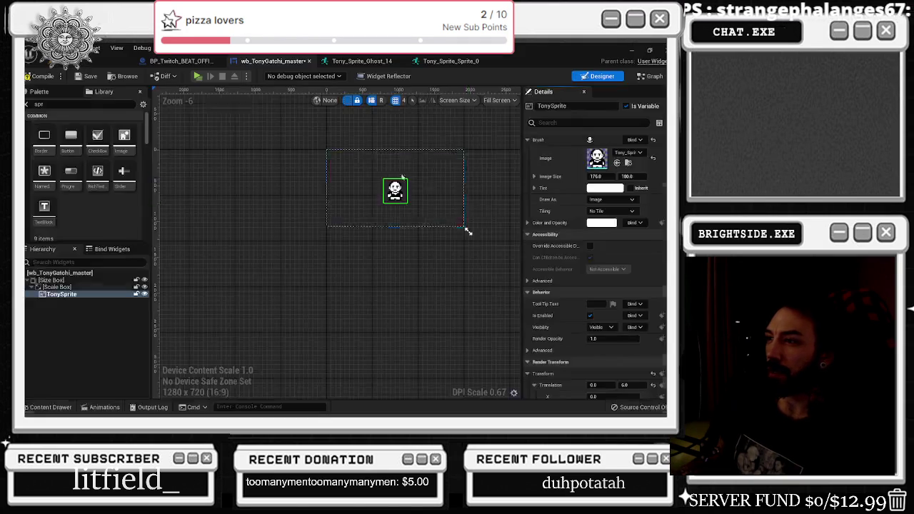
key("alt+Tab")
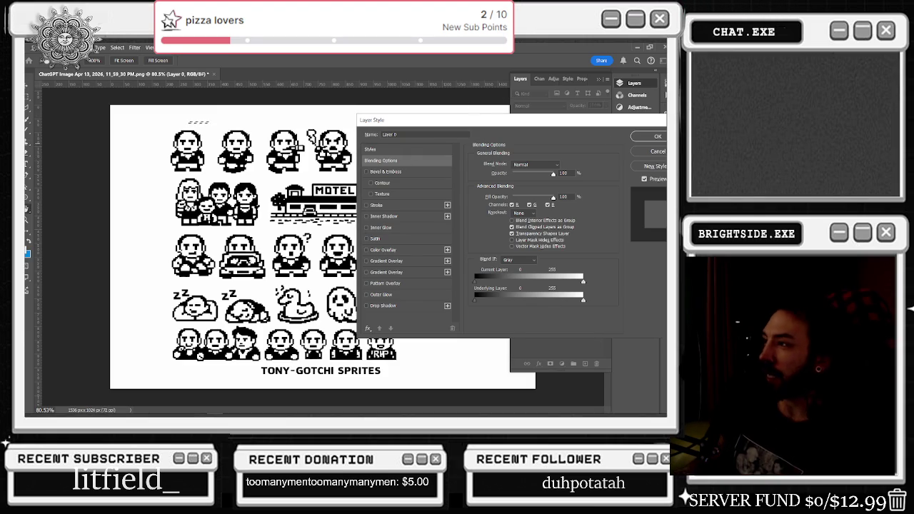
left_click(663, 152)
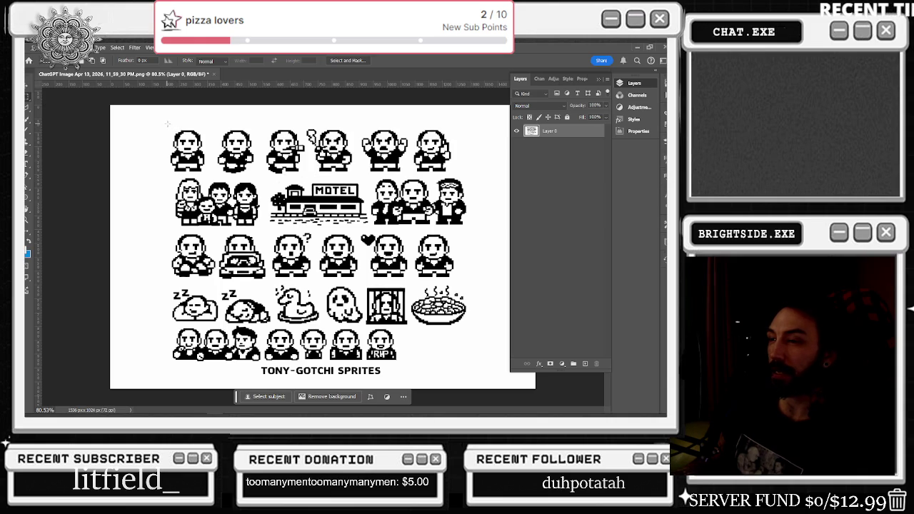
Marquee-select the sprite block above the TONY-GOTCHI SPRITES title
left_click_drag(164, 123, 475, 362)
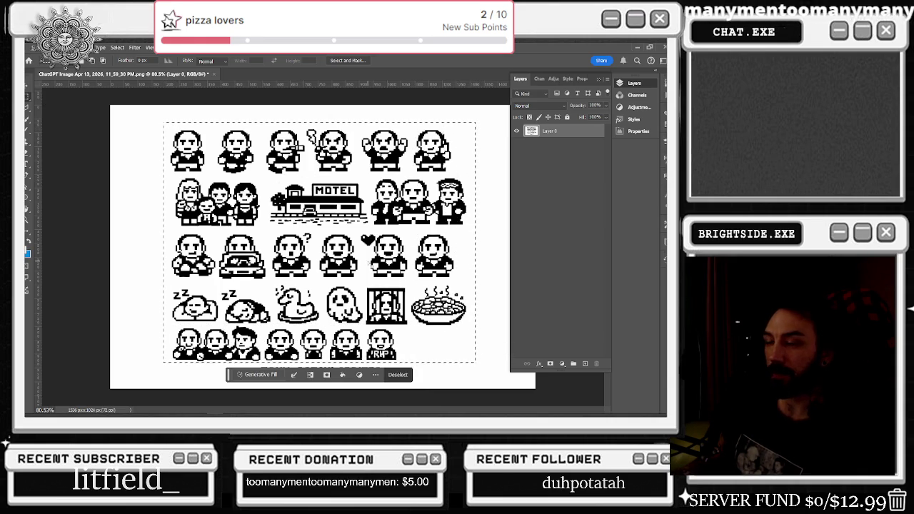
key("b")
key("w")
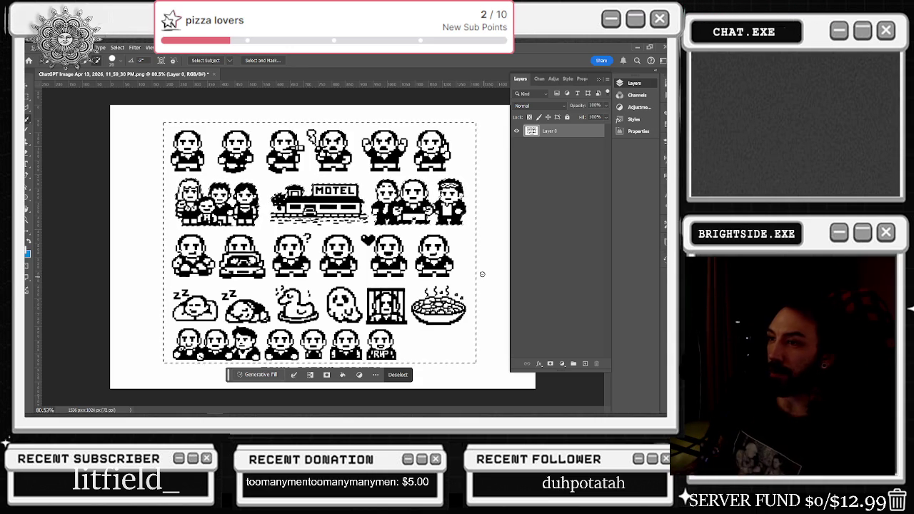
right_click(418, 194)
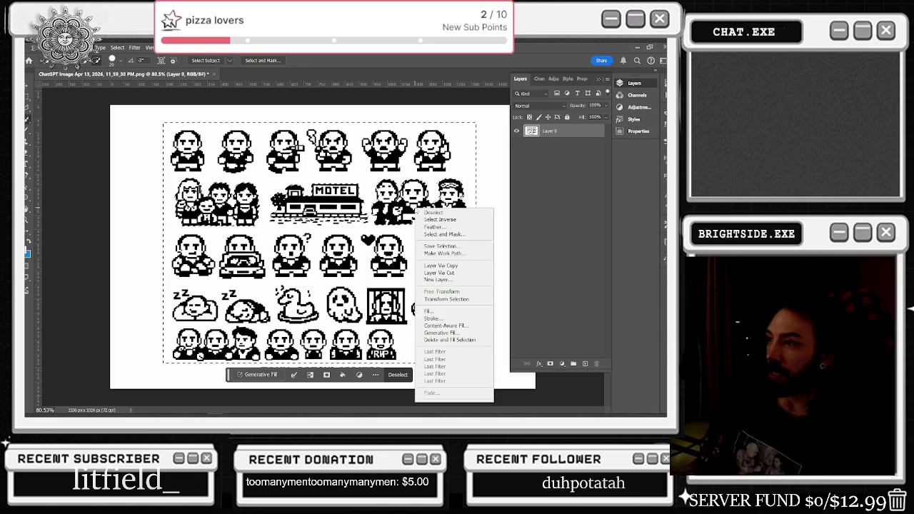
Copy the selected sprites to Layer 1 via Layer Via Copy, then drag the Apr 14 PNG onto the canvas
left_click(459, 272)
left_click(556, 145)
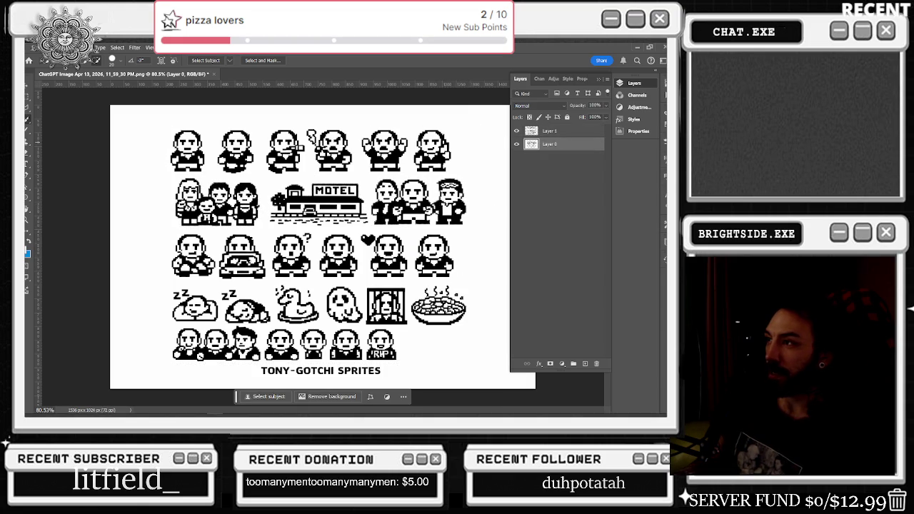
left_click(517, 144)
left_click(517, 144)
left_click(516, 132)
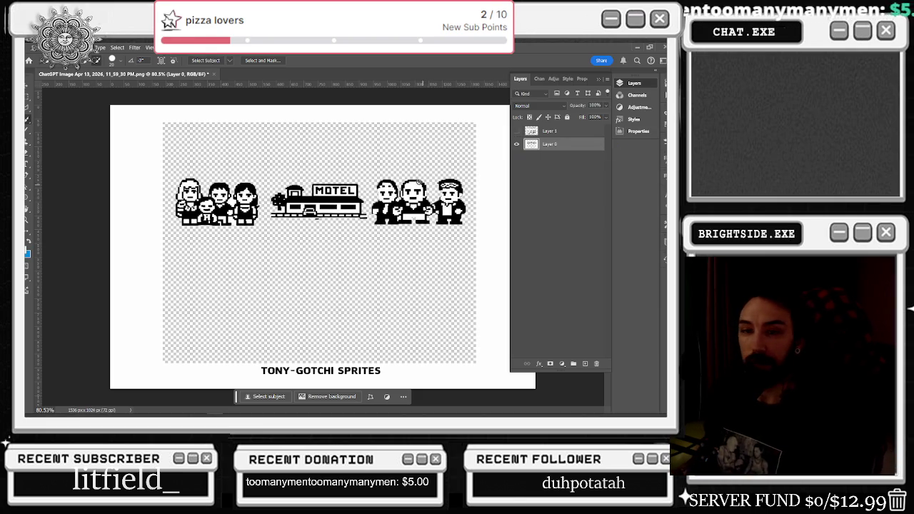
key("alt+Tab")
left_click_drag(415, 196, 243, 215)
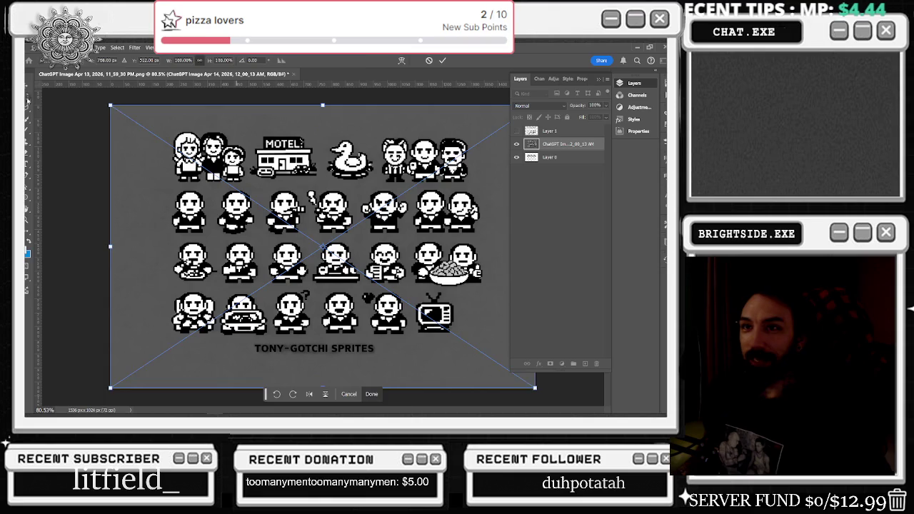
Commit the Apr 14 sheet, copy the top-row right-hand figure to its own layer, and raise the masked layer to top
key("Return")
mouse_move(474, 138)
left_mouse_down()
mouse_move(378, 176)
mouse_move(440, 182)
left_mouse_up()
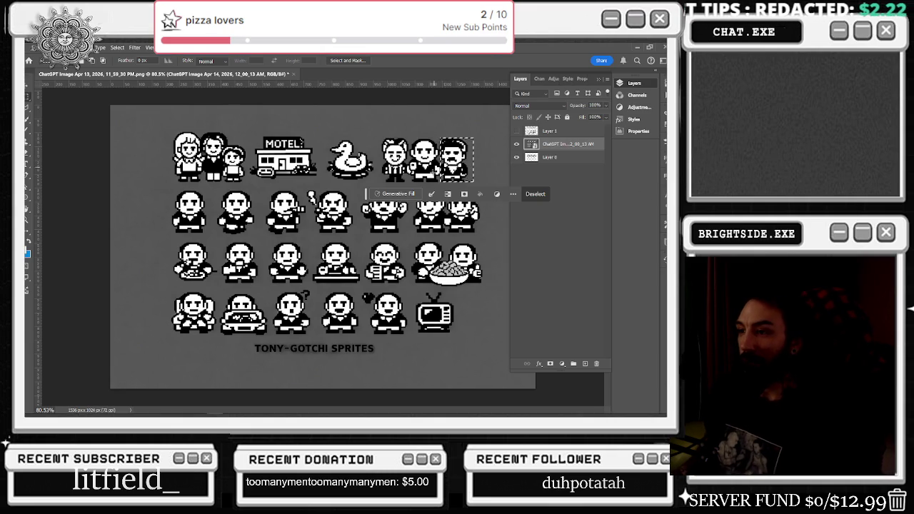
right_click(461, 162)
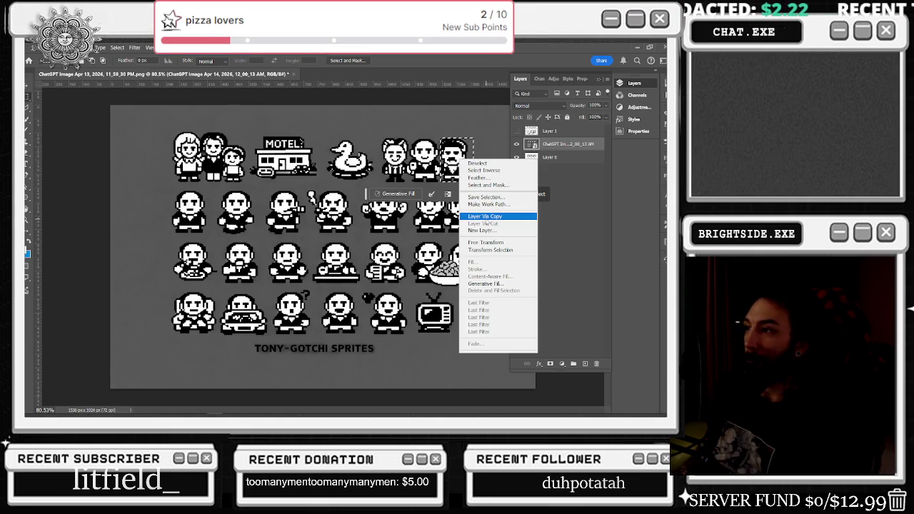
left_click(485, 216)
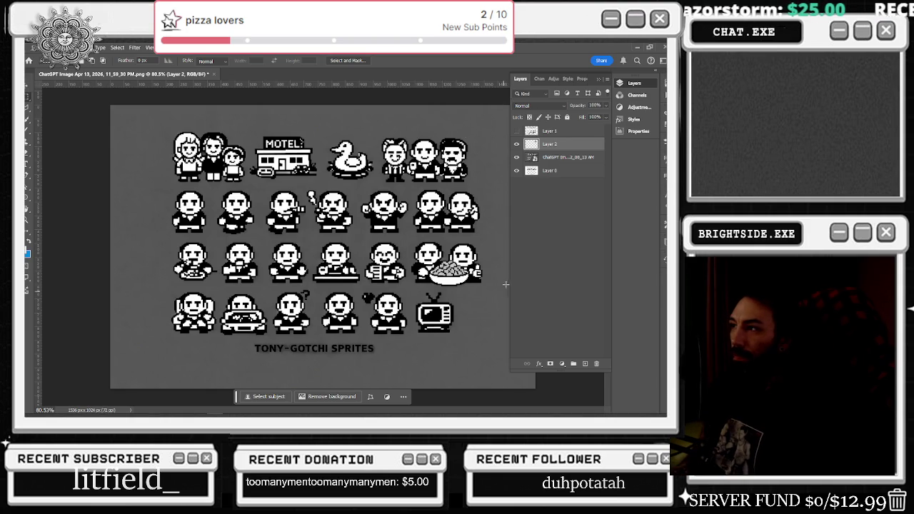
left_click_drag(555, 164, 545, 130)
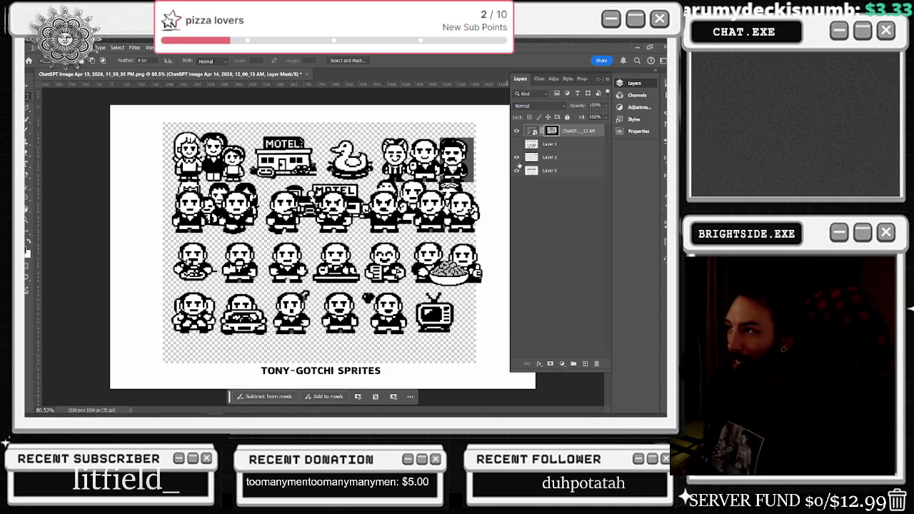
Toggle Layers 0, 1, 2 and the masked layer to compare them, then marquee the top-right sprites
left_click(518, 170)
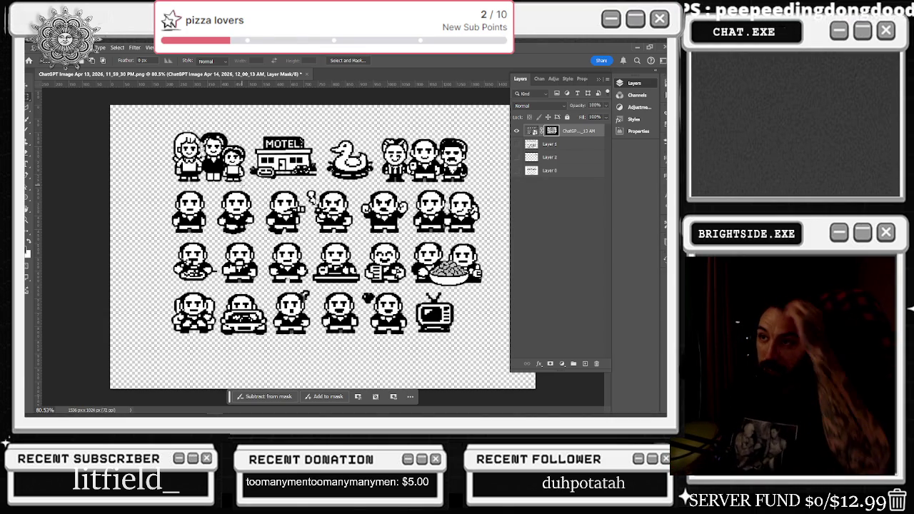
left_click(518, 145)
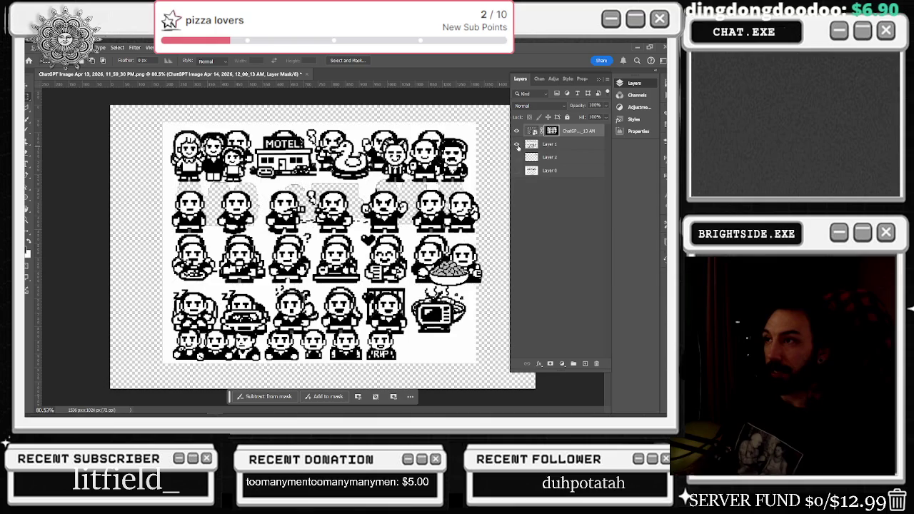
left_click(518, 145)
left_click(517, 157)
left_click(519, 159)
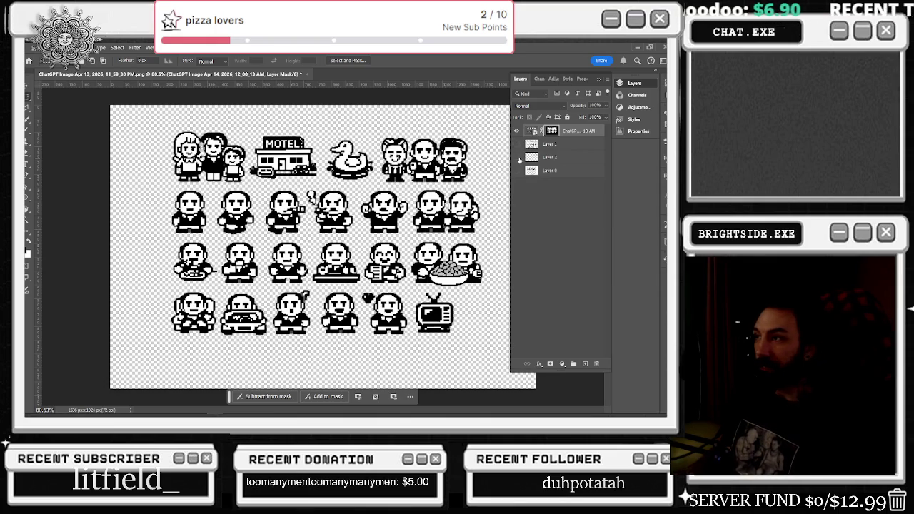
left_click(517, 172)
left_click(517, 171)
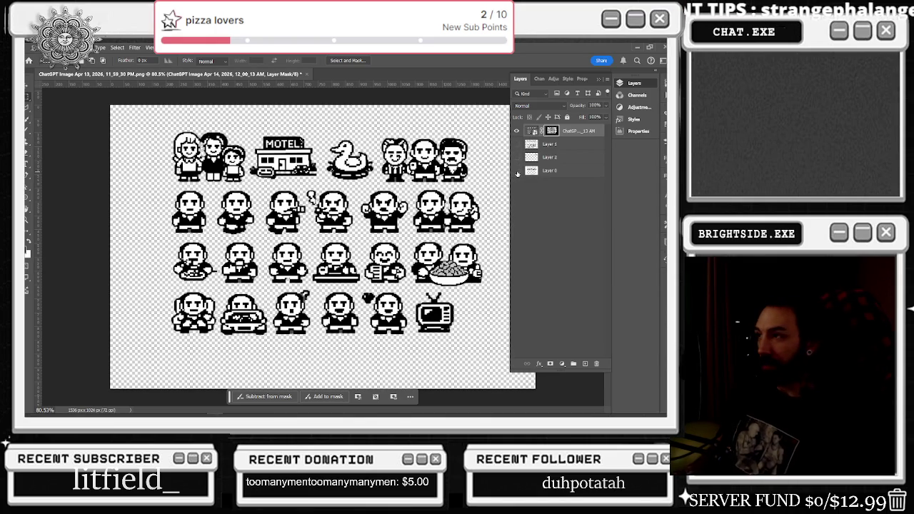
left_click(518, 170)
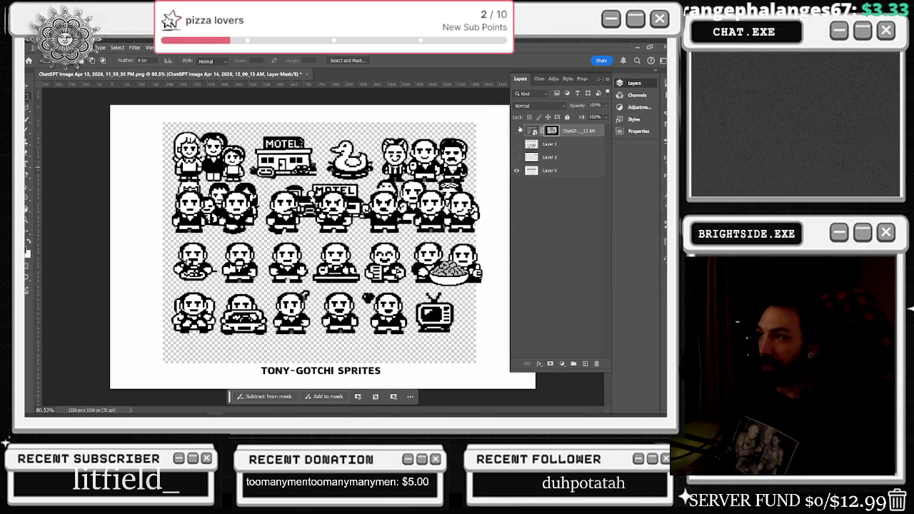
left_click(520, 130)
left_click(520, 130)
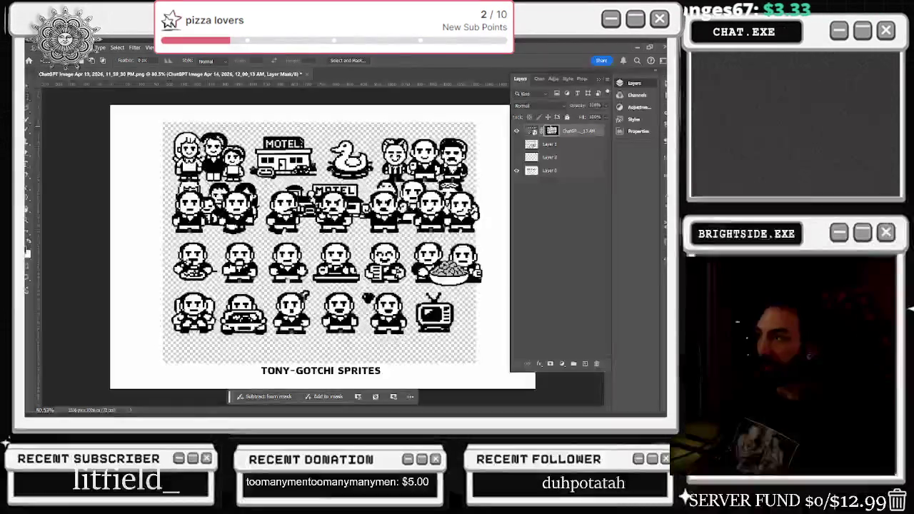
scroll(439, 157, "up", 3)
mouse_move(443, 120)
left_mouse_down()
mouse_move(497, 168)
mouse_move(500, 189)
left_mouse_up()
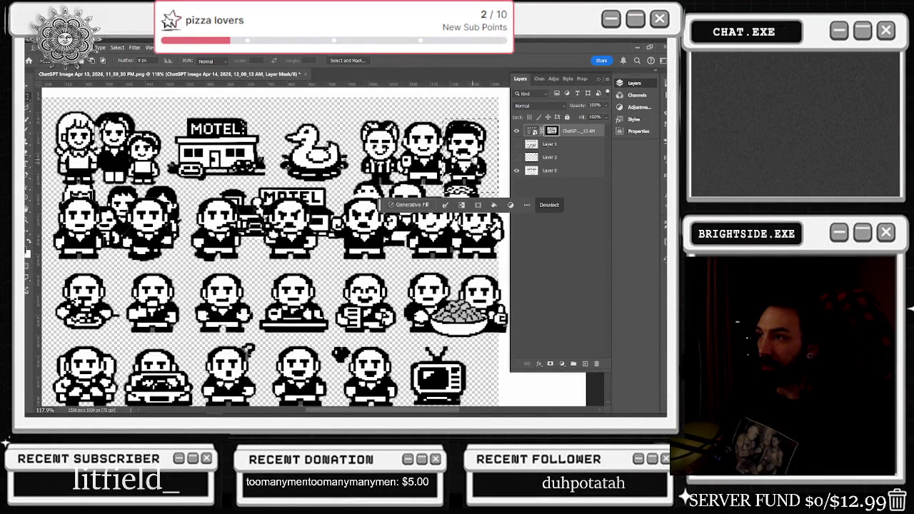
Copy the selected sprites to a new layer, deselect, and fit the image on screen
right_click(468, 158)
left_click(537, 214)
left_click(518, 144)
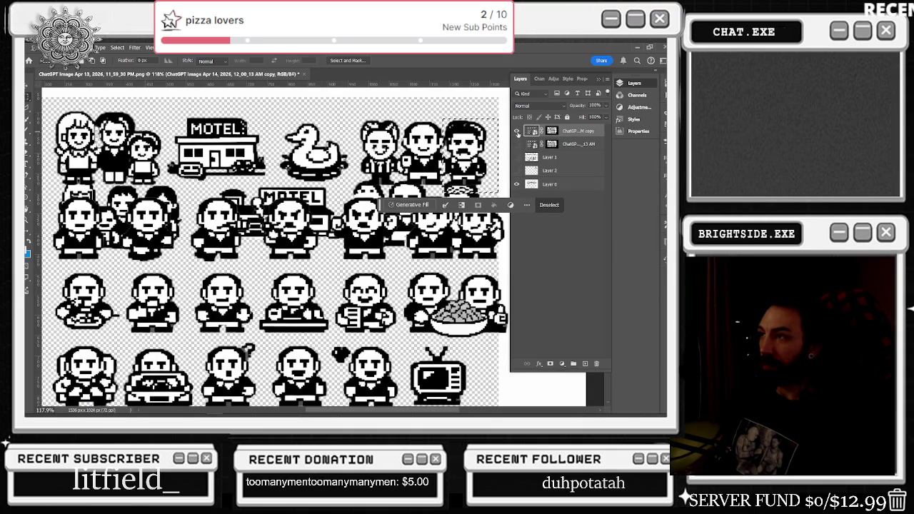
left_click(517, 144)
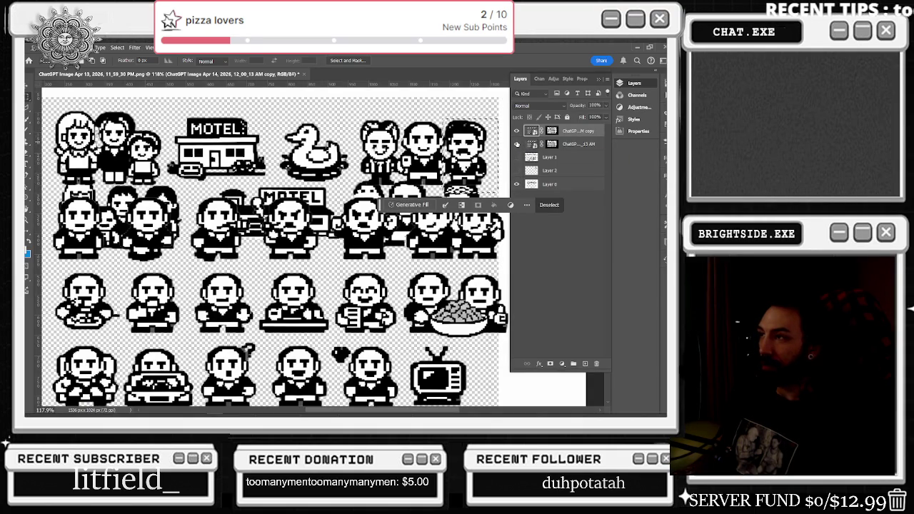
right_click(476, 141)
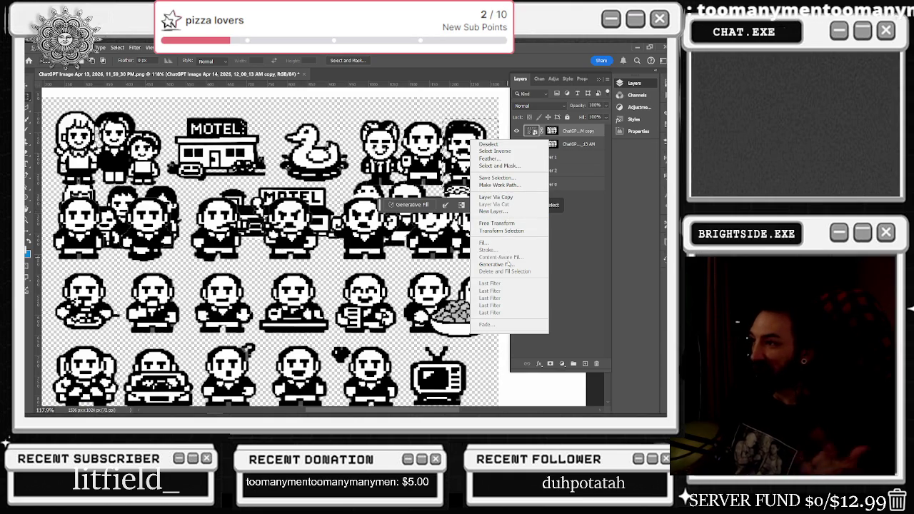
left_click(574, 131)
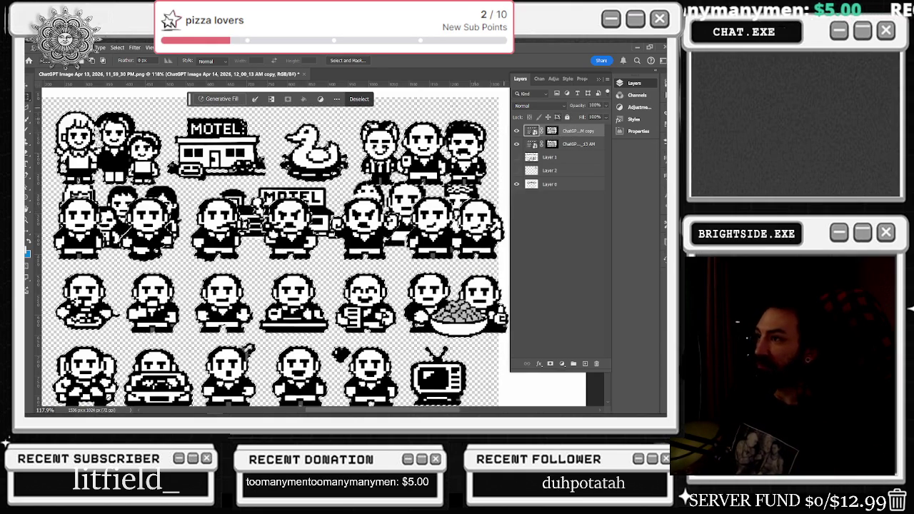
key("ctrl+d")
key("ctrl+0")
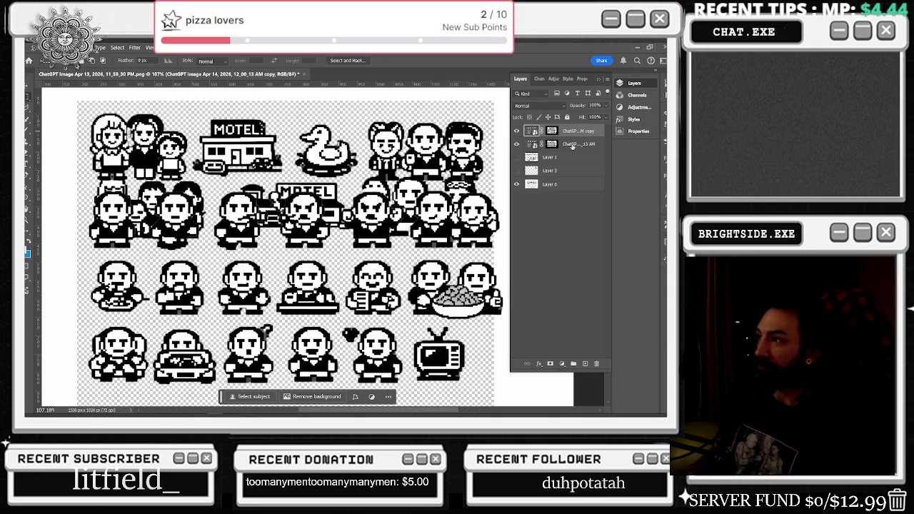
Hide the white-background Layer 0 and load the copy layer's mask as a selection
left_click(516, 131)
left_click(517, 132)
left_click(516, 144)
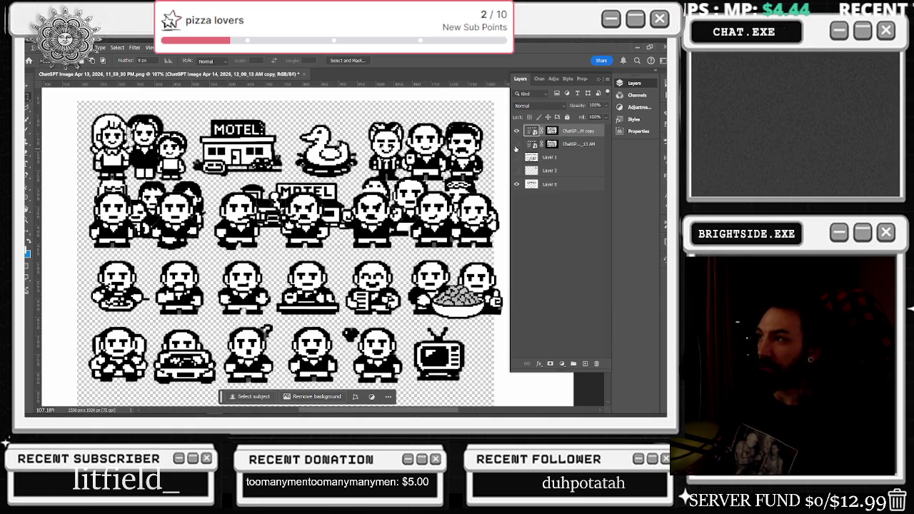
left_click(518, 184)
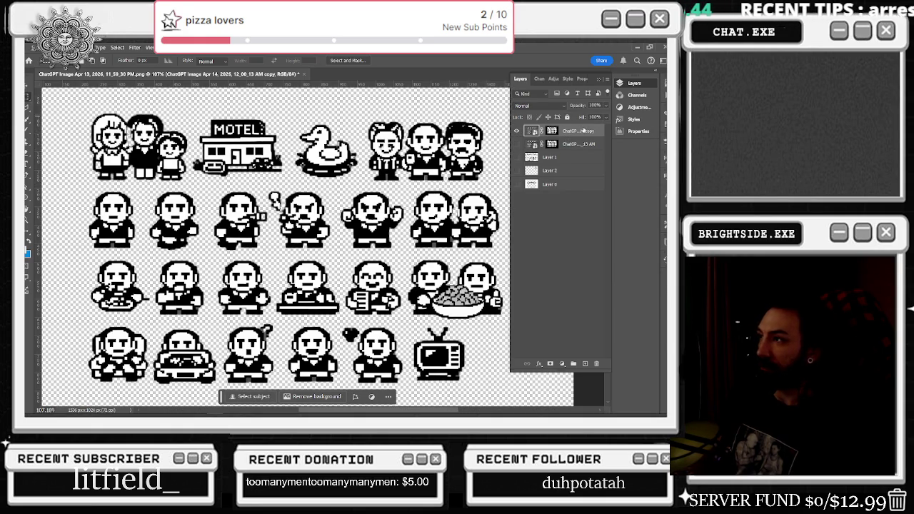
left_click(532, 131)
left_click(532, 132, "ctrl")
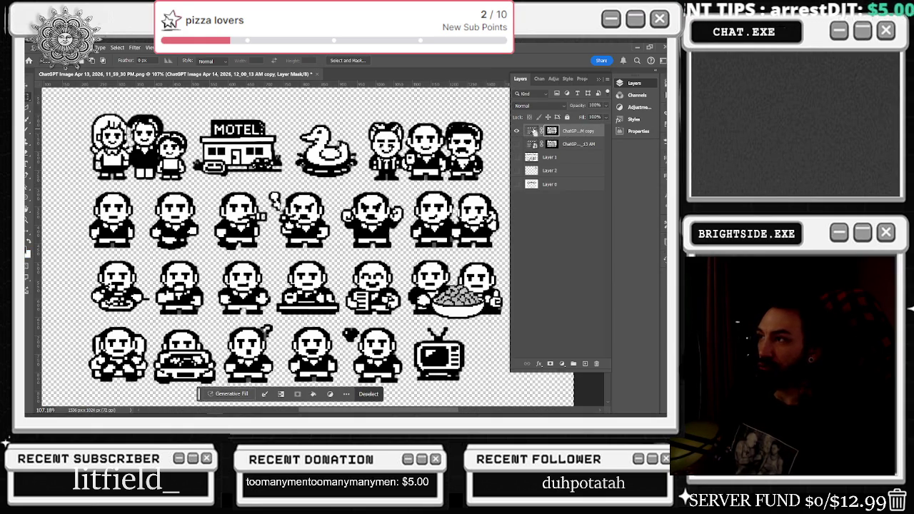
left_click(517, 132)
left_click(517, 132)
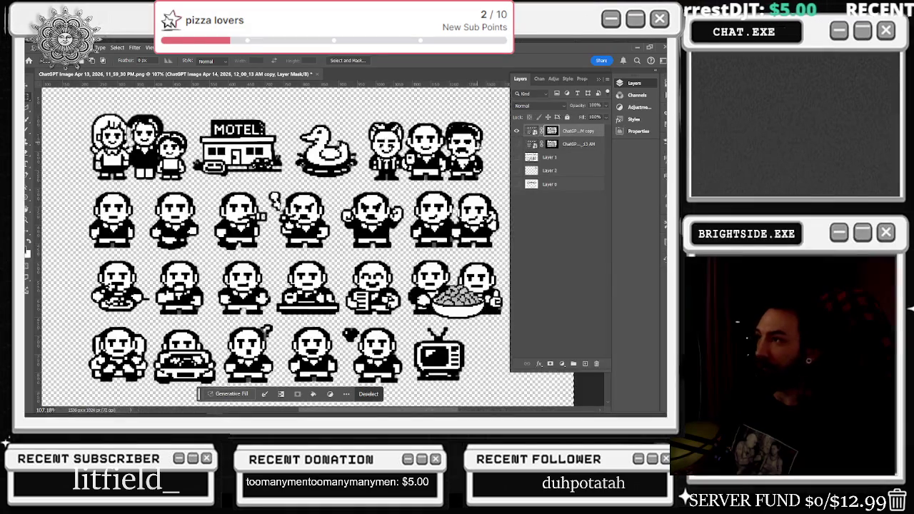
left_click(517, 132)
left_click(517, 131)
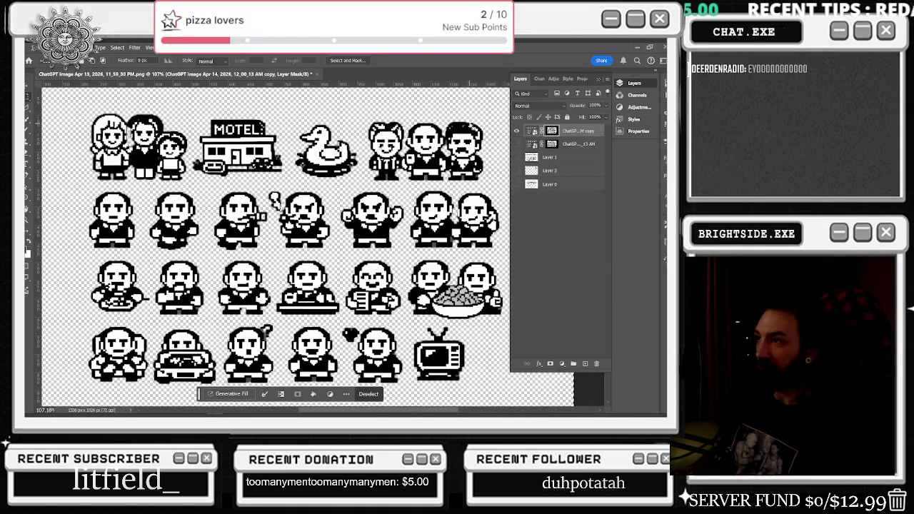
left_click(517, 132)
left_click(517, 131)
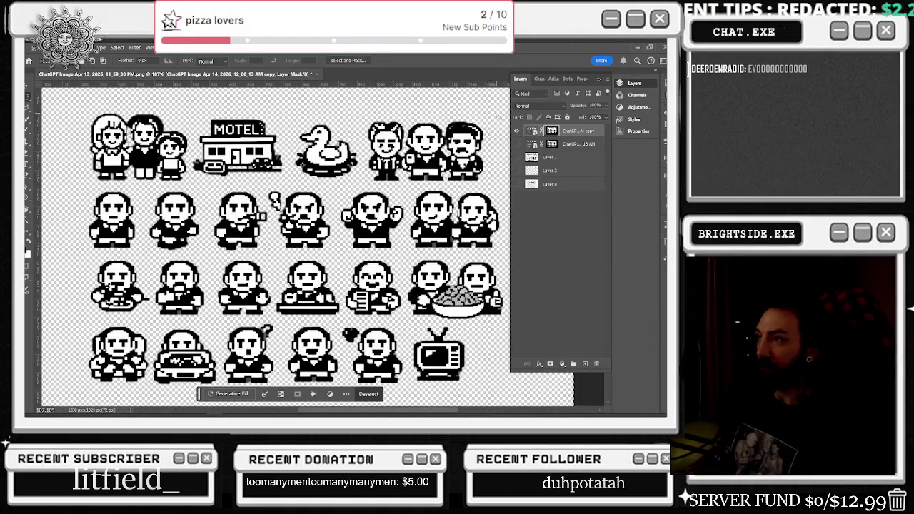
left_click_drag(441, 411, 468, 411)
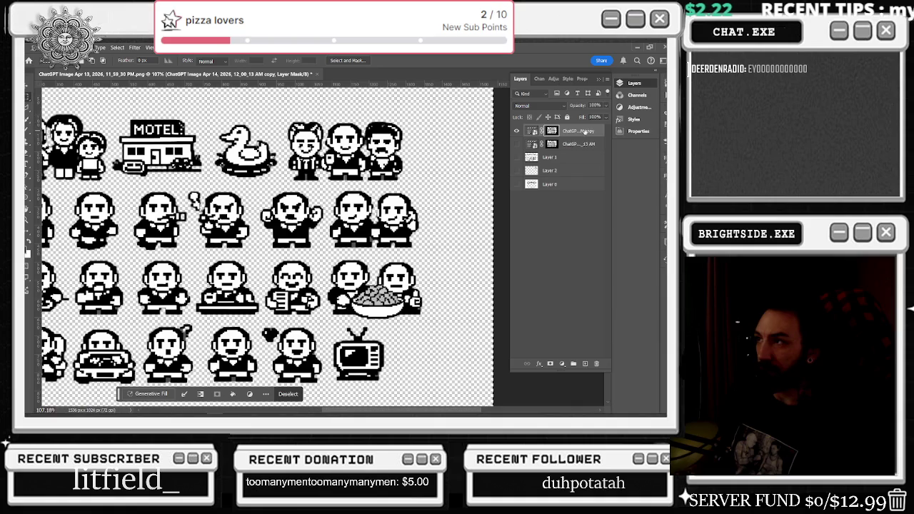
Rasterize the masked sprite-sheet copy layer
right_click(581, 131)
left_click(532, 131)
left_click(531, 130)
right_click(568, 132)
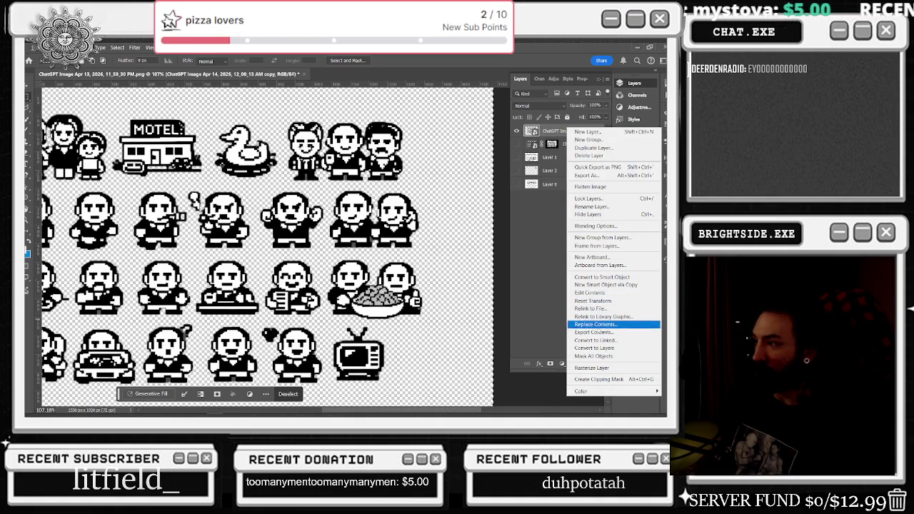
left_click(592, 368)
Copy the mustached top-right sprite into Layer 3 and move it beside the motel
mouse_move(364, 110)
left_mouse_down()
mouse_move(439, 148)
mouse_move(444, 184)
left_mouse_up()
right_click(400, 158)
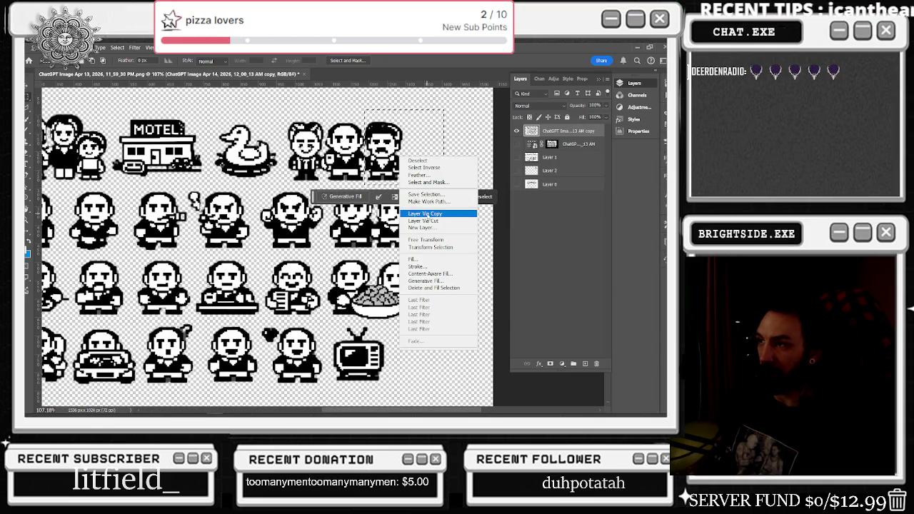
left_click(425, 214)
left_click(518, 145)
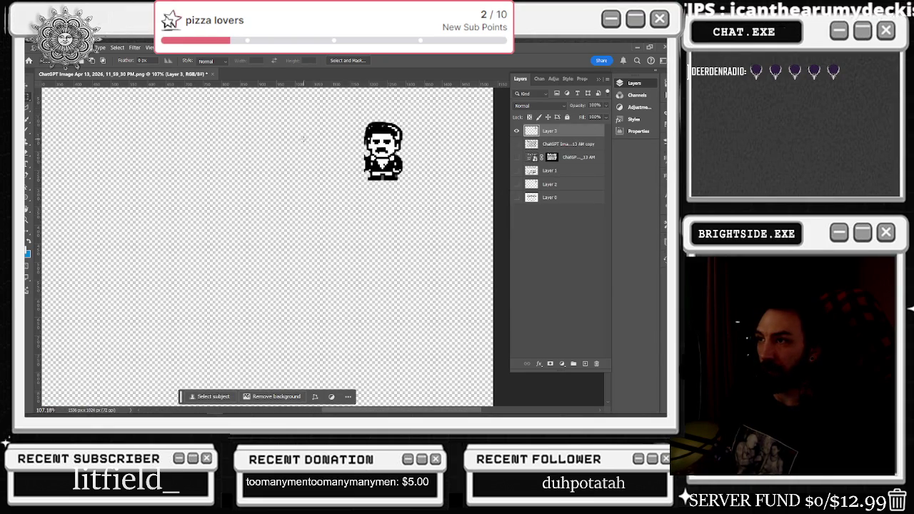
left_click(516, 197)
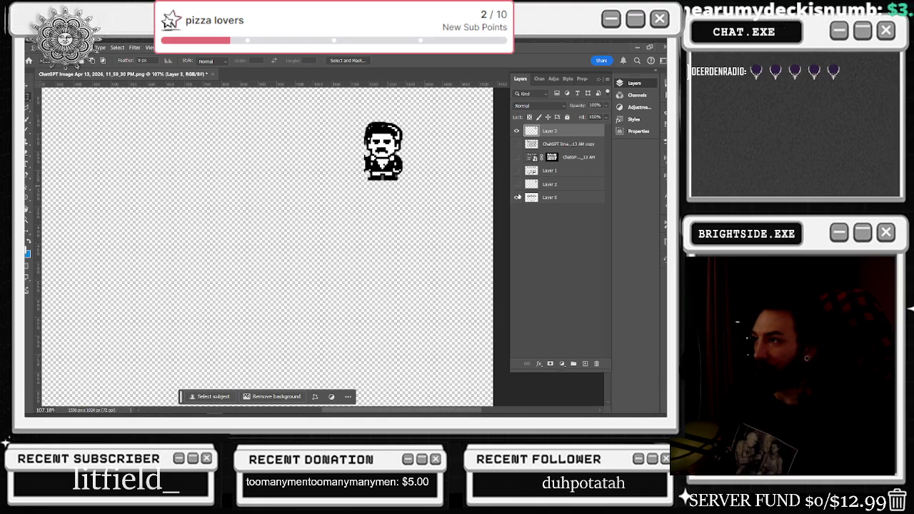
key("v")
mouse_move(401, 123)
left_mouse_down()
mouse_move(400, 163)
mouse_move(411, 82)
mouse_move(303, 164)
mouse_move(355, 155)
mouse_move(401, 171)
mouse_move(424, 103)
mouse_move(315, 171)
left_mouse_up()
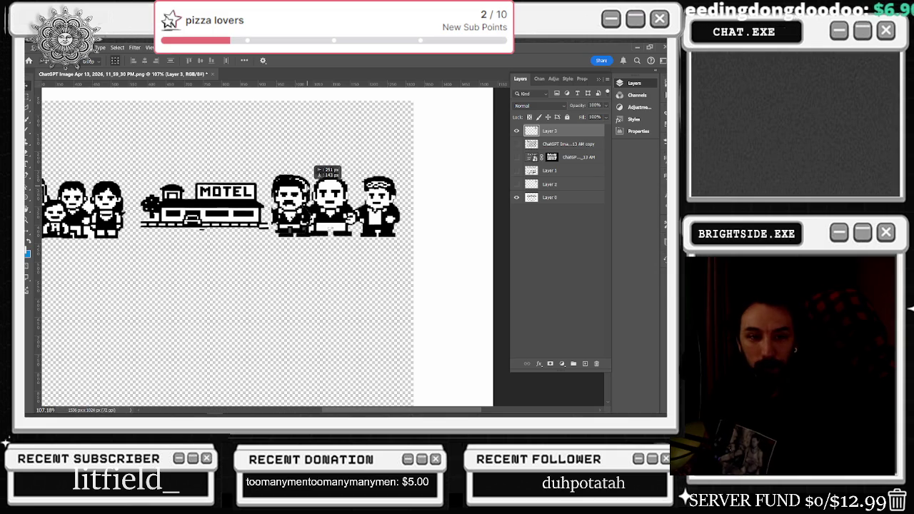
left_click_drag(315, 171, 315, 172)
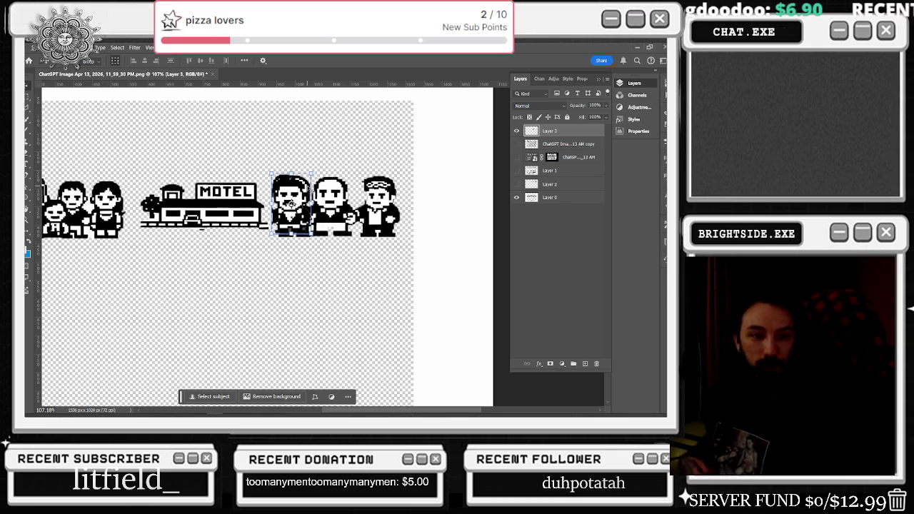